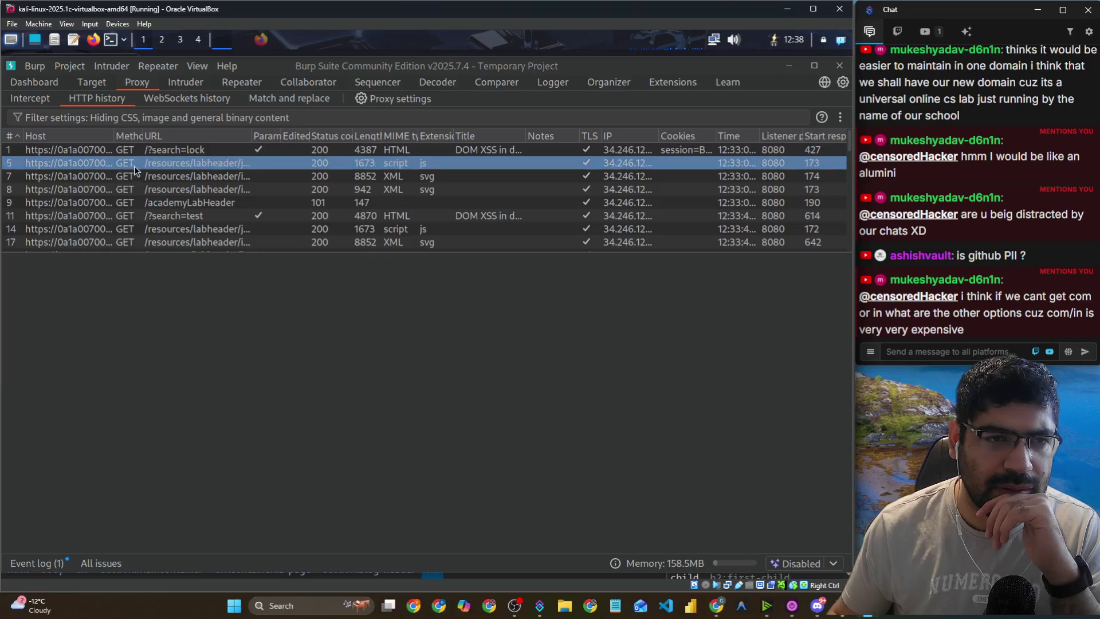
Send the /?search=test request from Burp's HTTP history to Repeater.
right_click(160, 215)
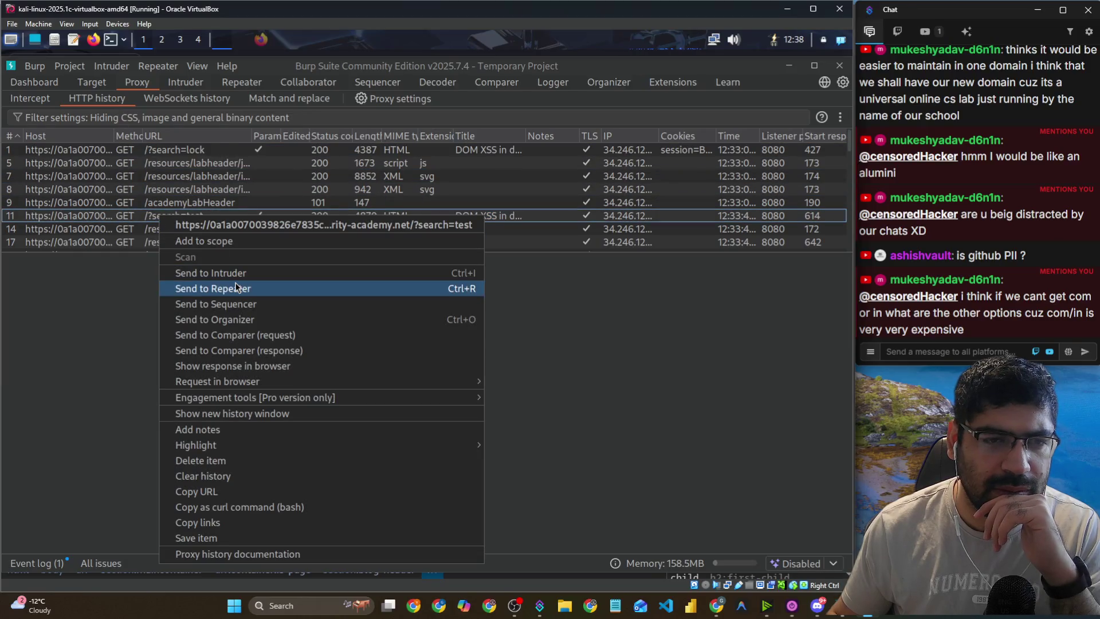
left_click(213, 288)
left_click(241, 82)
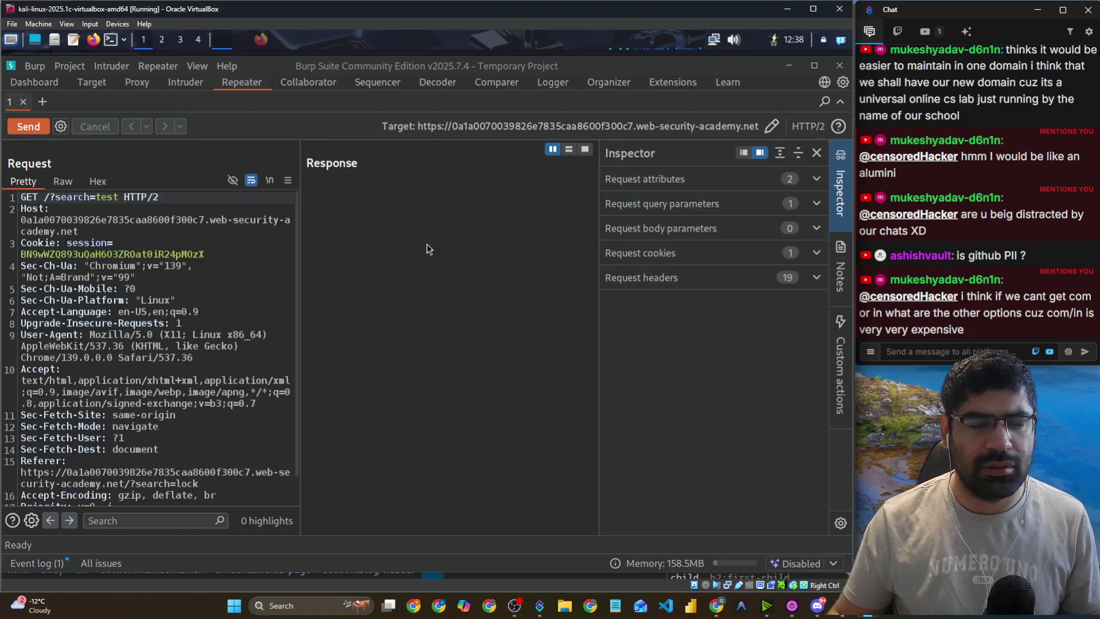
Switch between the browser windows and land on the XSSNow payloads page.
key("alt+Tab")
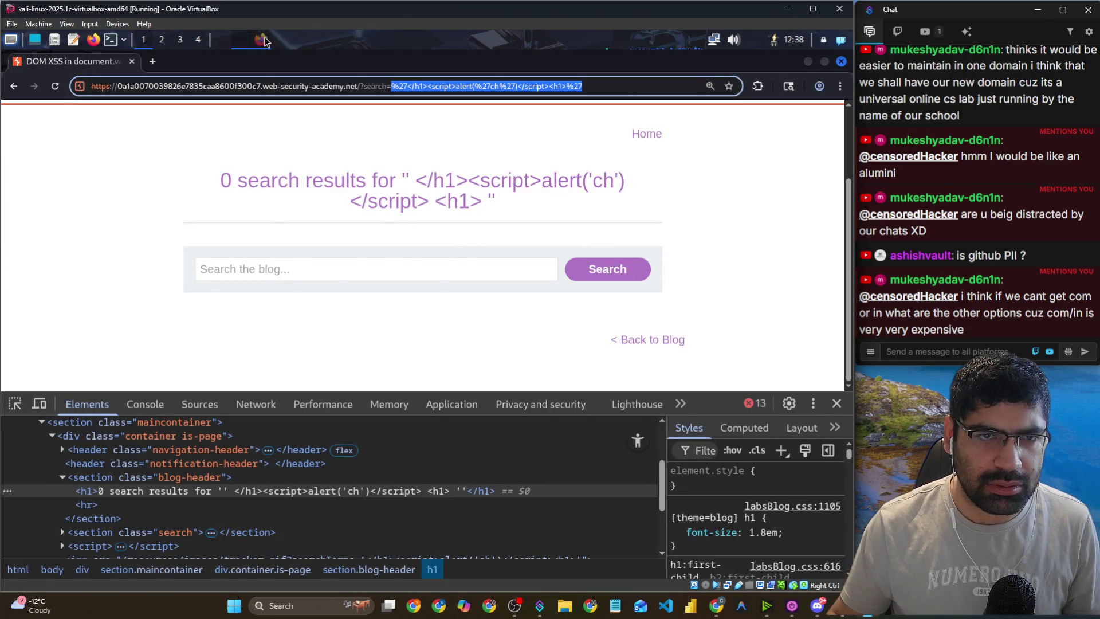
left_click(265, 41)
left_click(239, 45)
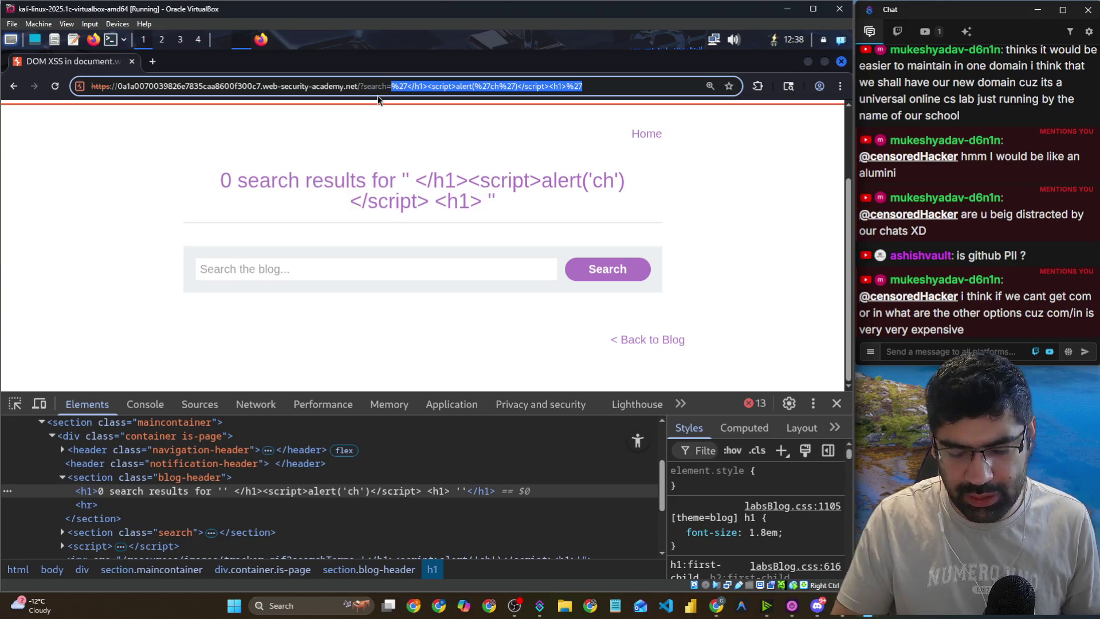
left_click(258, 42)
Look through XSSNow's DOM-based payload cards, then focus the lab's blog search field.
scroll(477, 357, "down", 1)
scroll(478, 357, "down", 7)
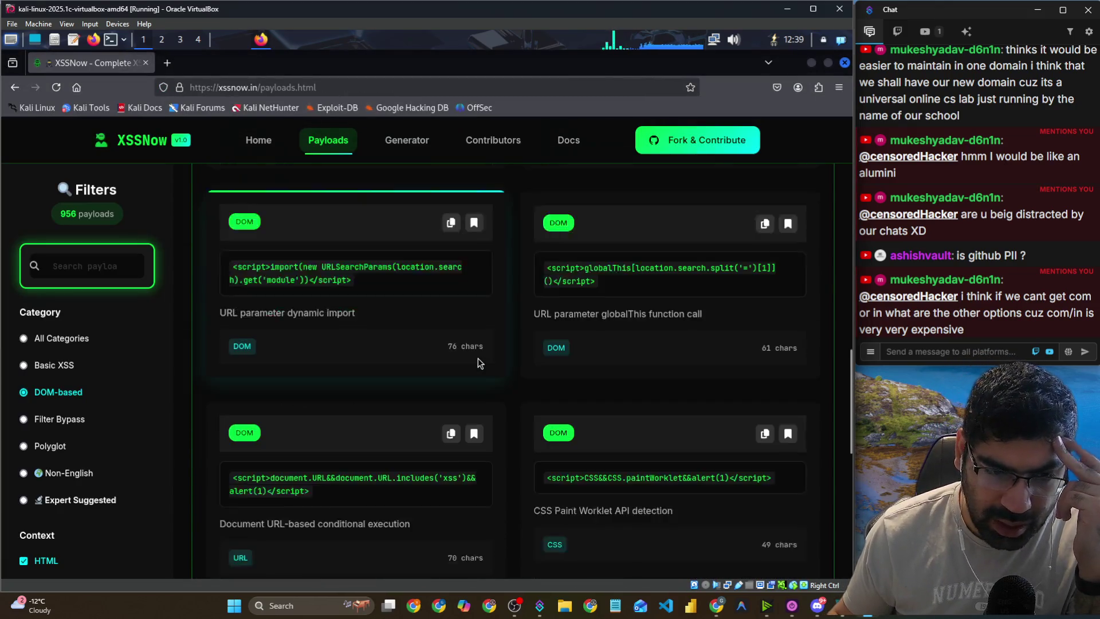
scroll(478, 359, "down", 6)
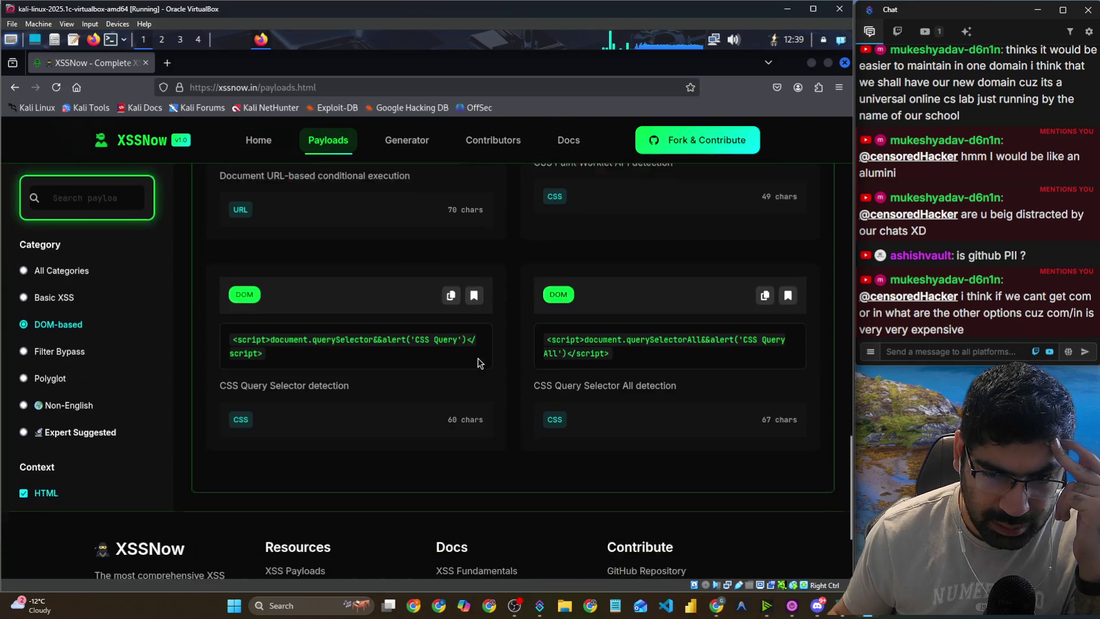
scroll(478, 358, "up", 10)
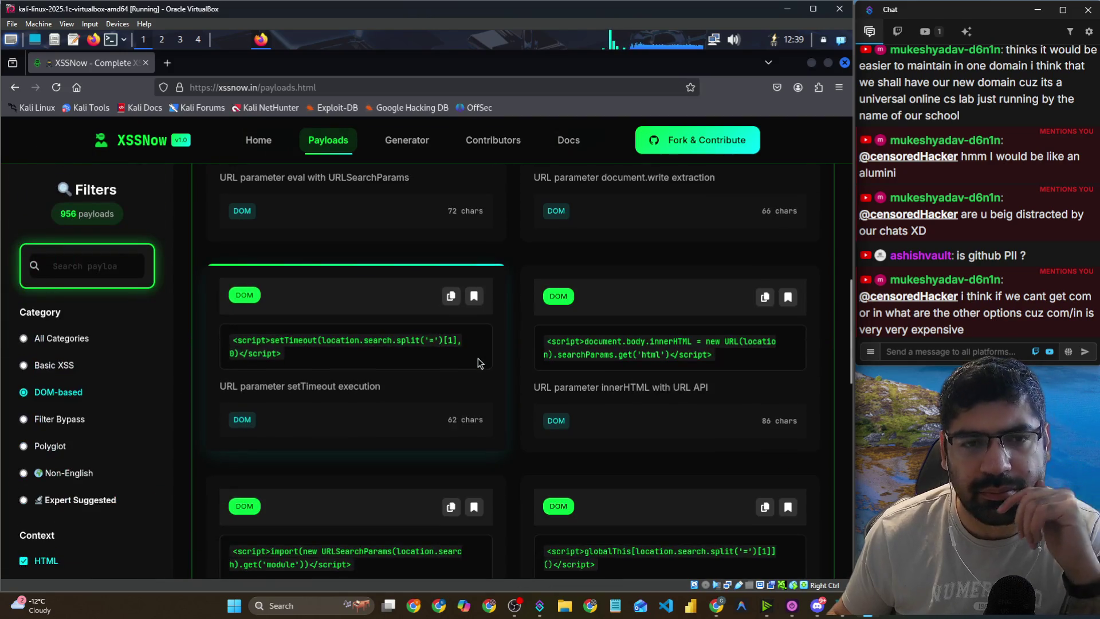
scroll(478, 359, "up", 3)
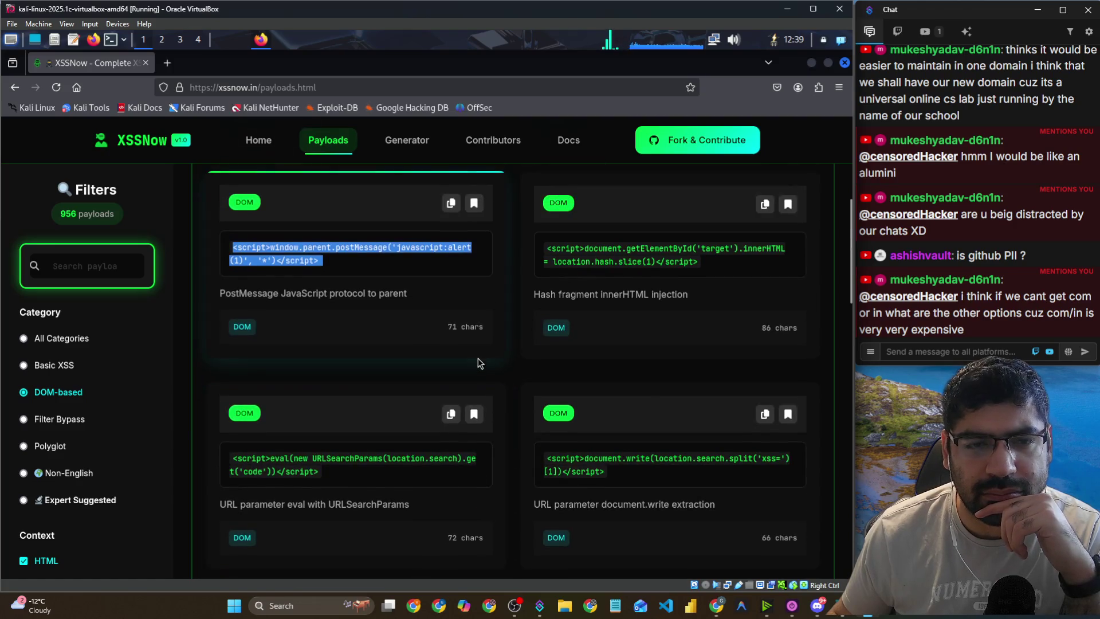
scroll(478, 359, "up", 4)
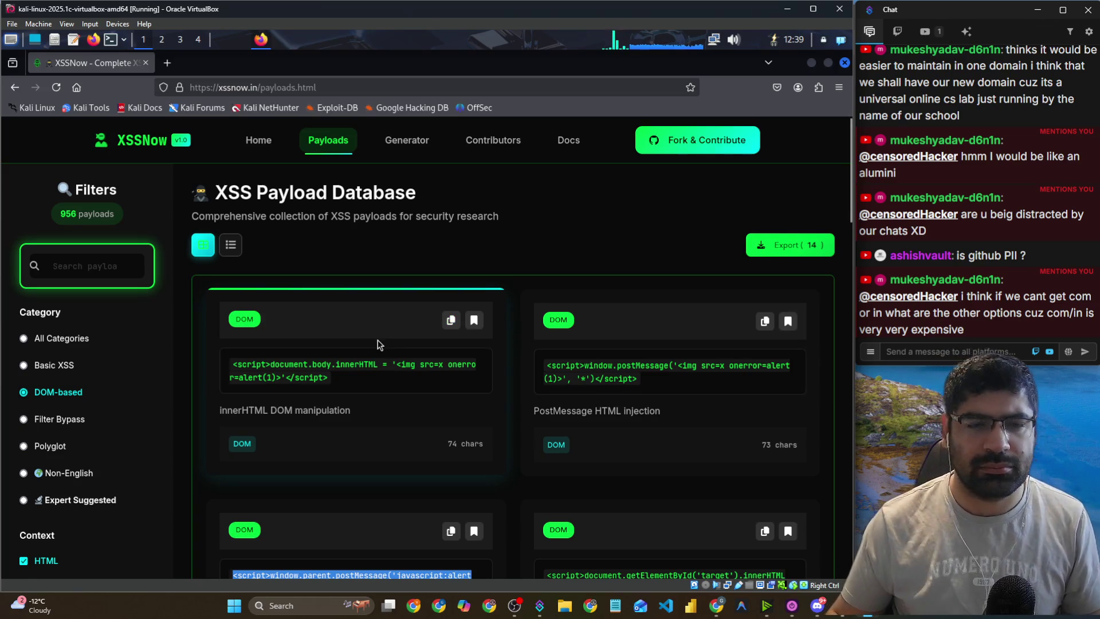
key("alt+Tab")
left_click(360, 265)
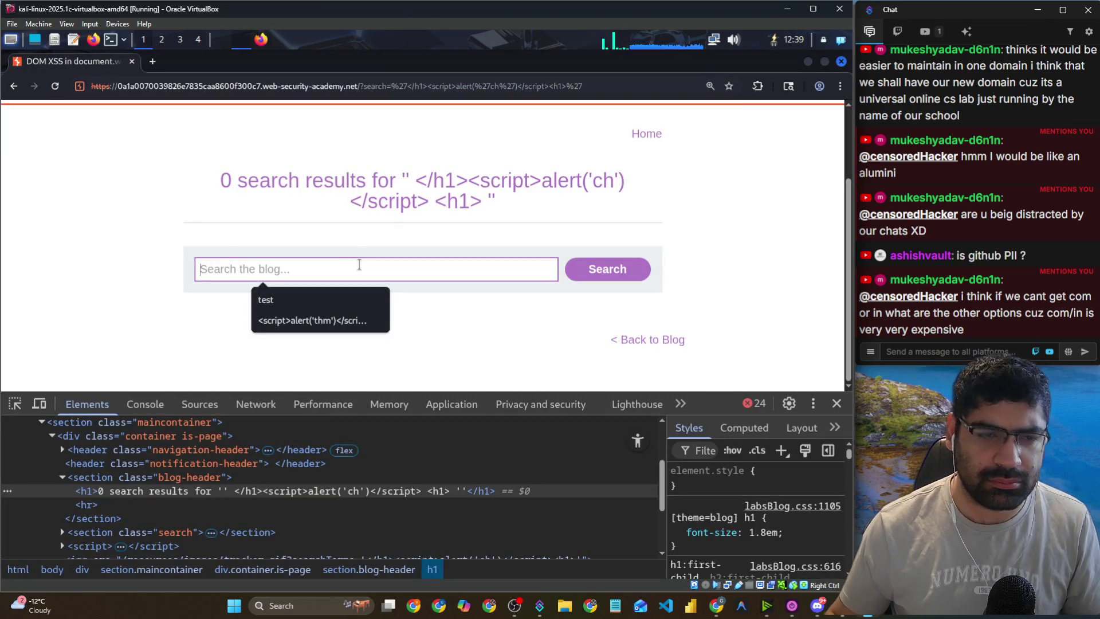
Search the lab blog for the pasted innerHTML img onerror payload.
type("<script>document.body.innerHTML = '<img src=x onerror=alert(1)>'</script>")
left_click(608, 271)
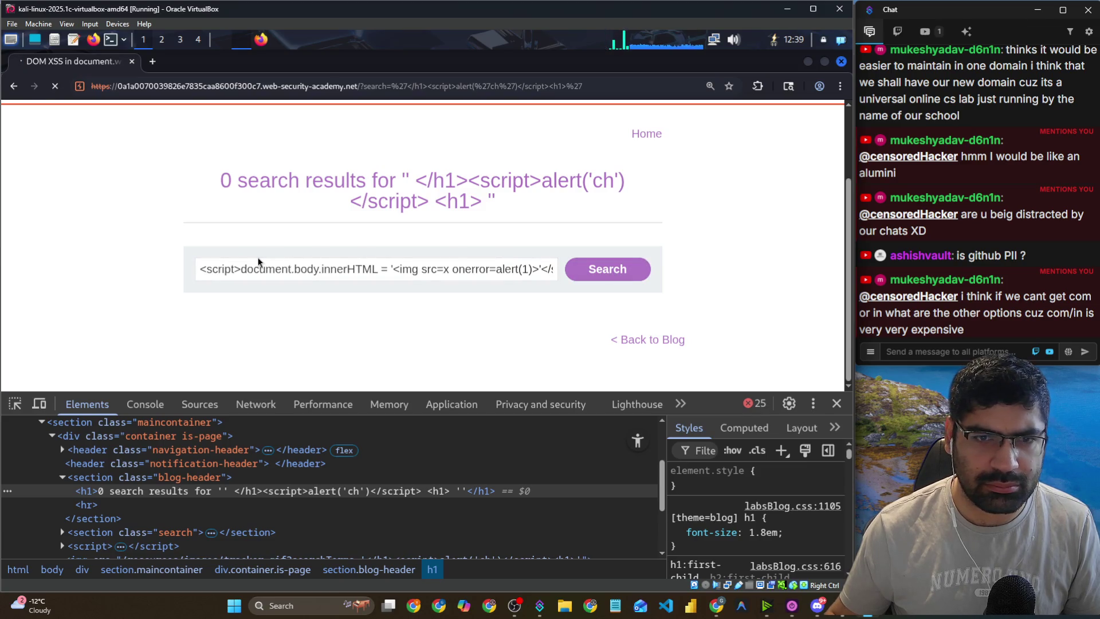
key("alt+Tab")
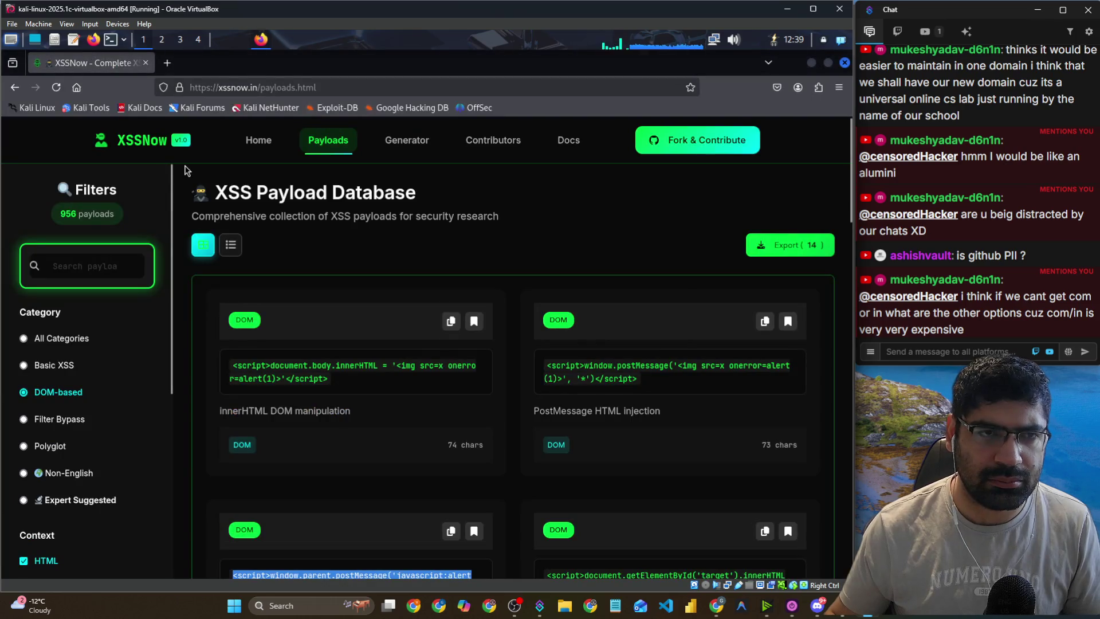
key("alt+Tab")
key("Tab")
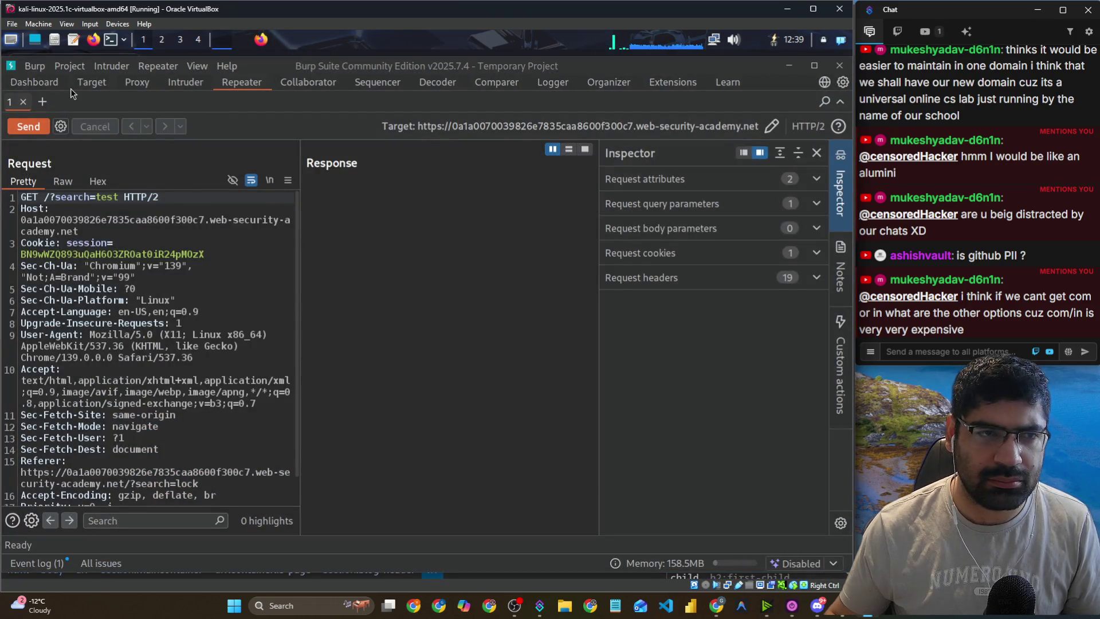
Turn off request interception in Burp Suite's Proxy.
left_click(89, 84)
left_click(125, 85)
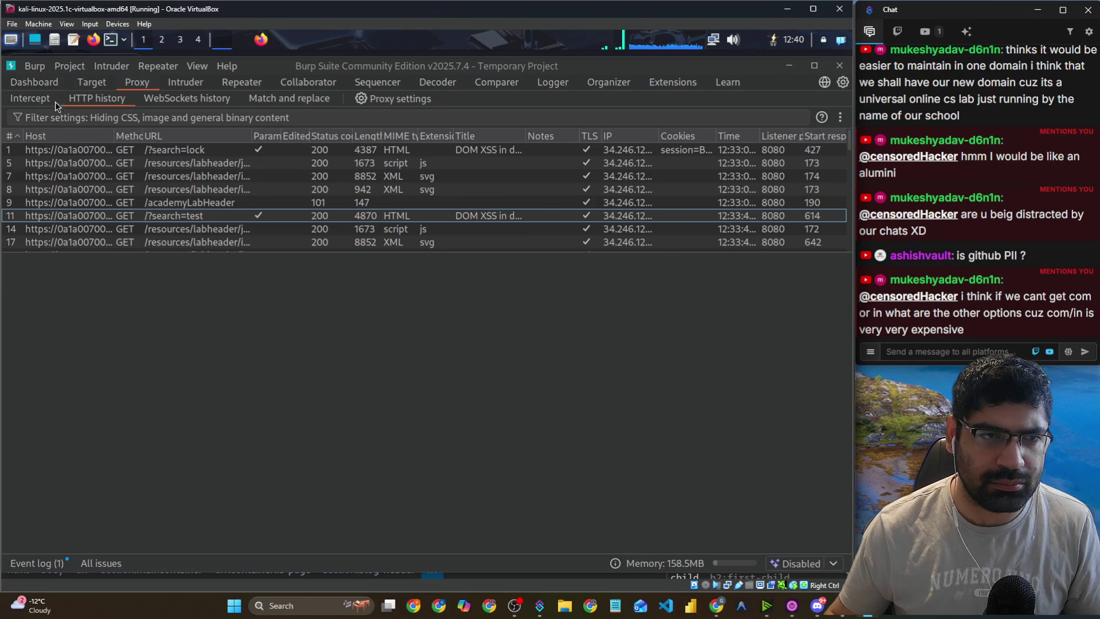
left_click(29, 100)
left_click(54, 128)
key("alt+Tab")
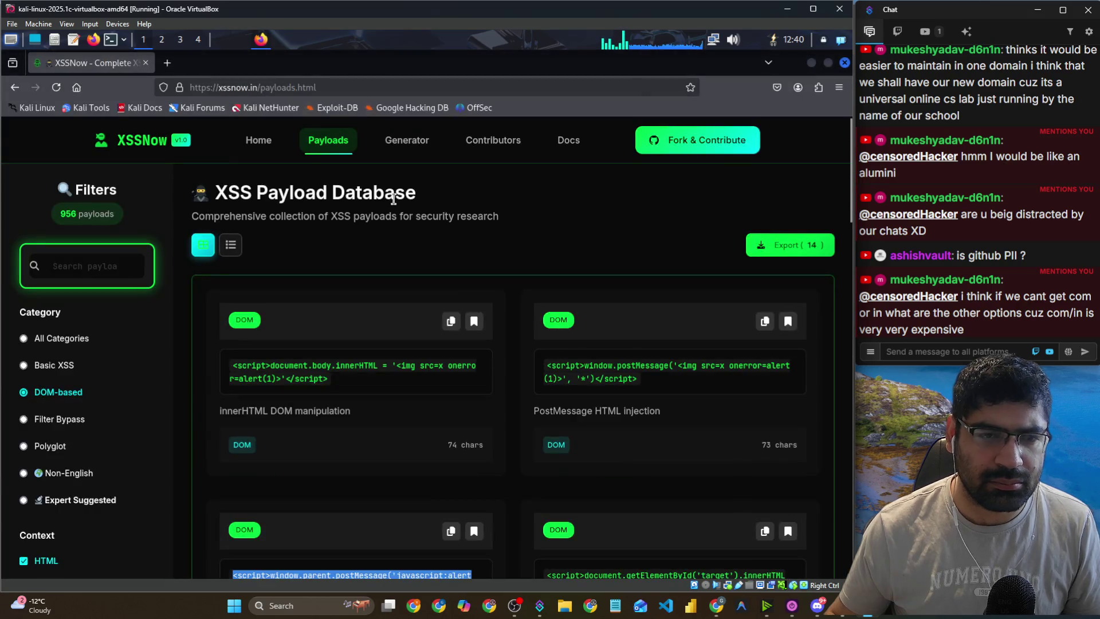
key("alt+Tab")
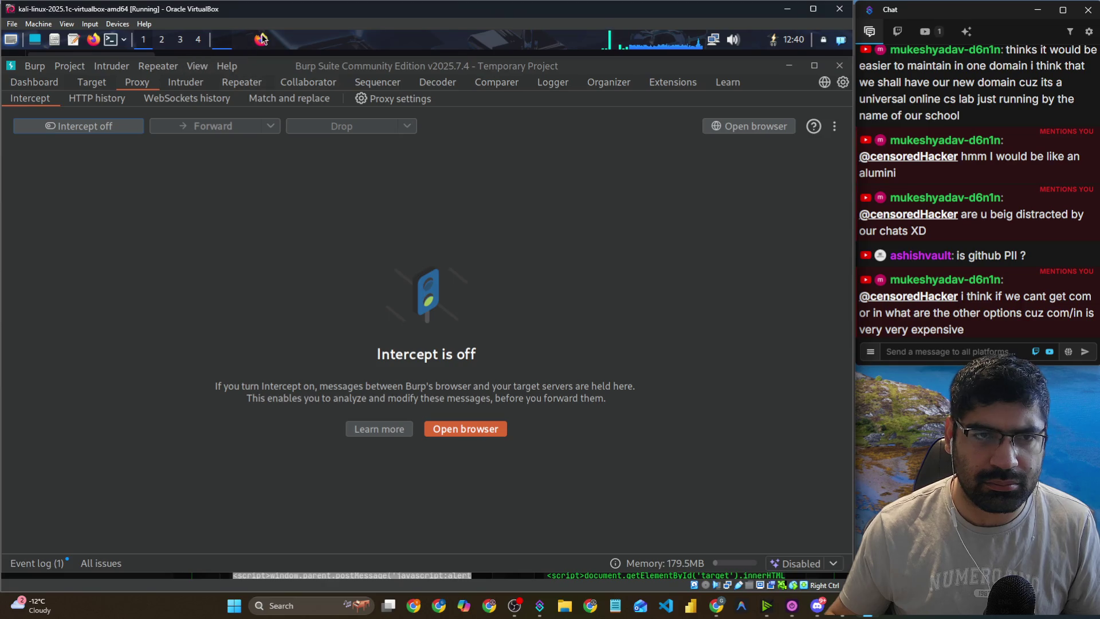
Return to the DOM XSS lab page to check whether the lab is solved.
left_click(241, 44)
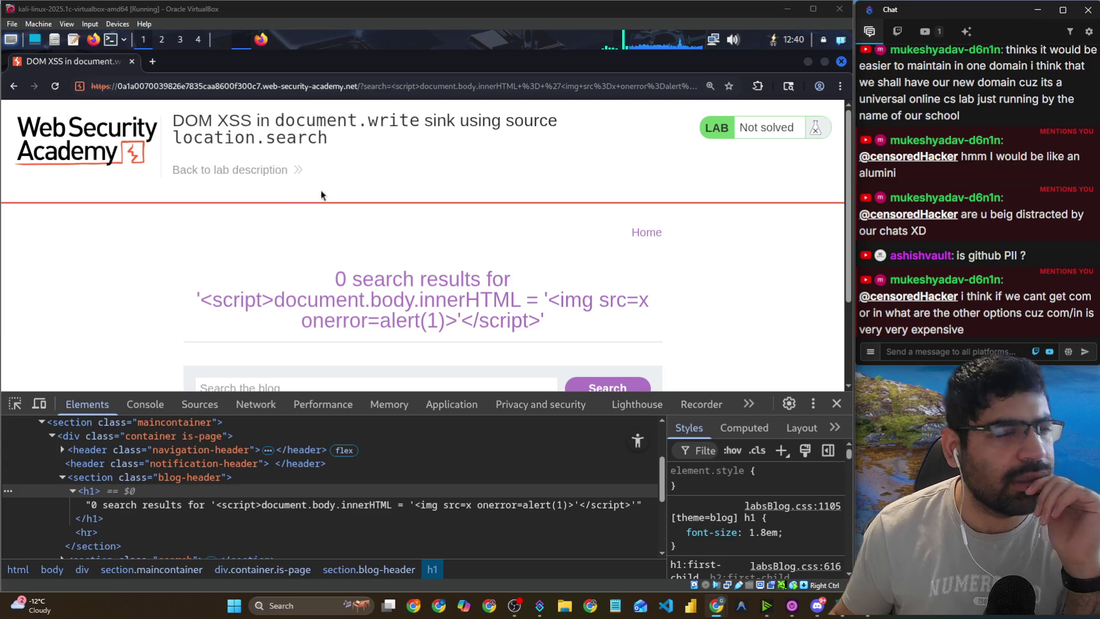
left_click(265, 47)
left_click(264, 43)
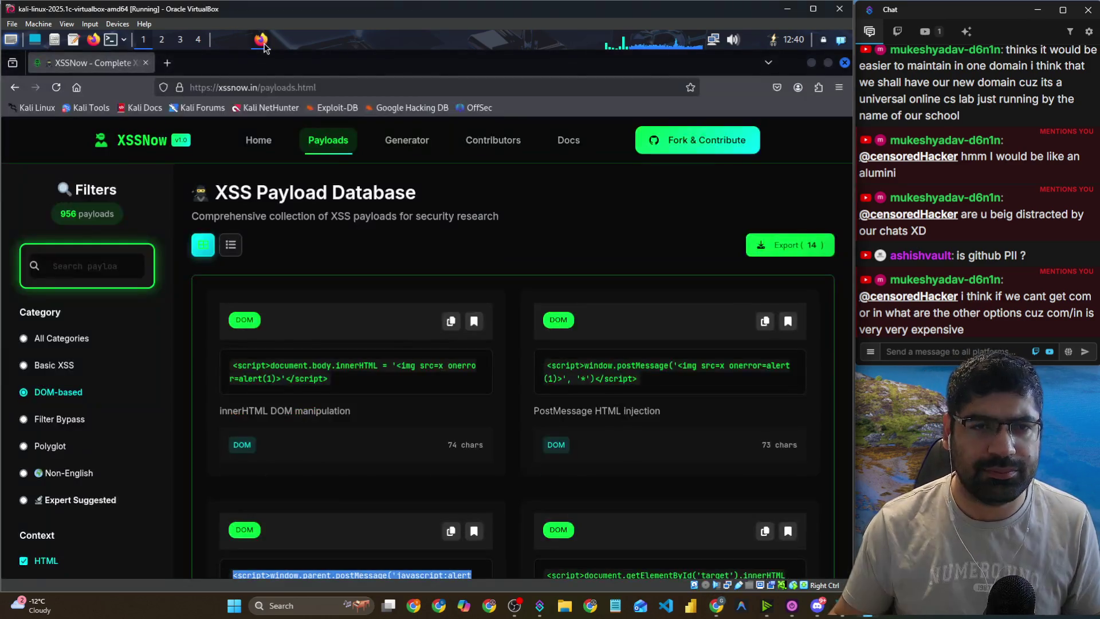
left_click(246, 49)
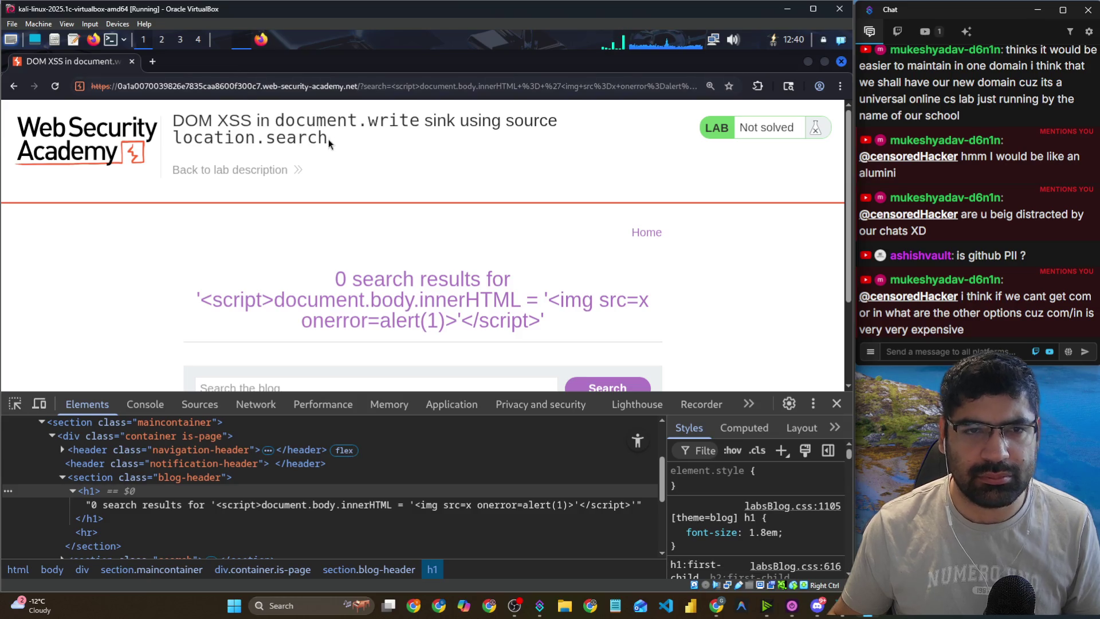
Highlight document.write through location.search in the lab title.
left_click_drag(277, 120, 424, 123)
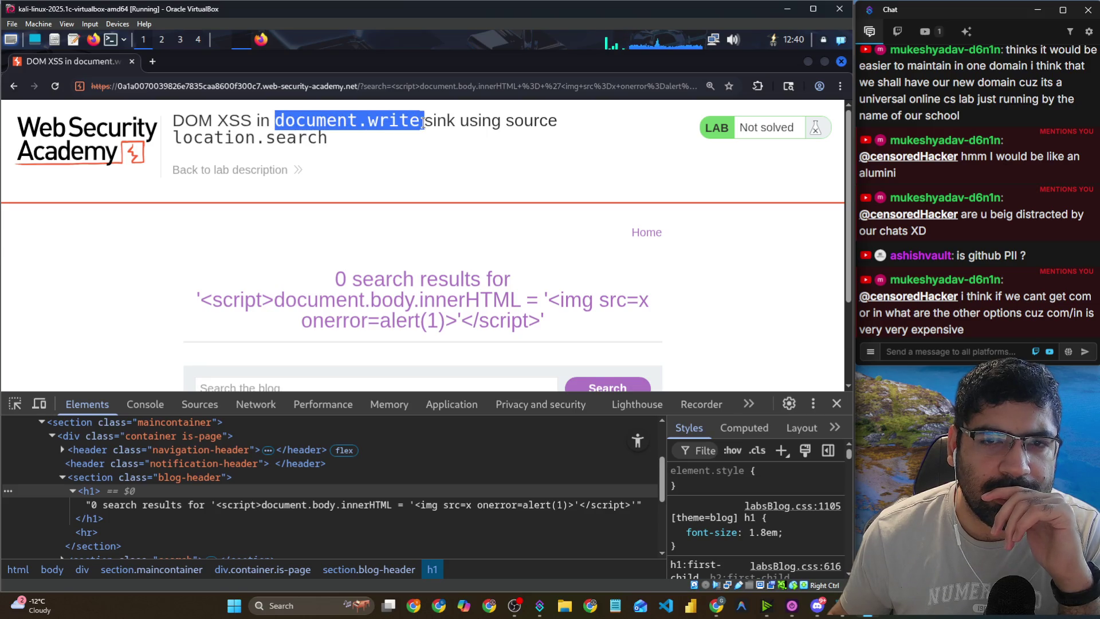
left_click_drag(409, 136, 385, 147)
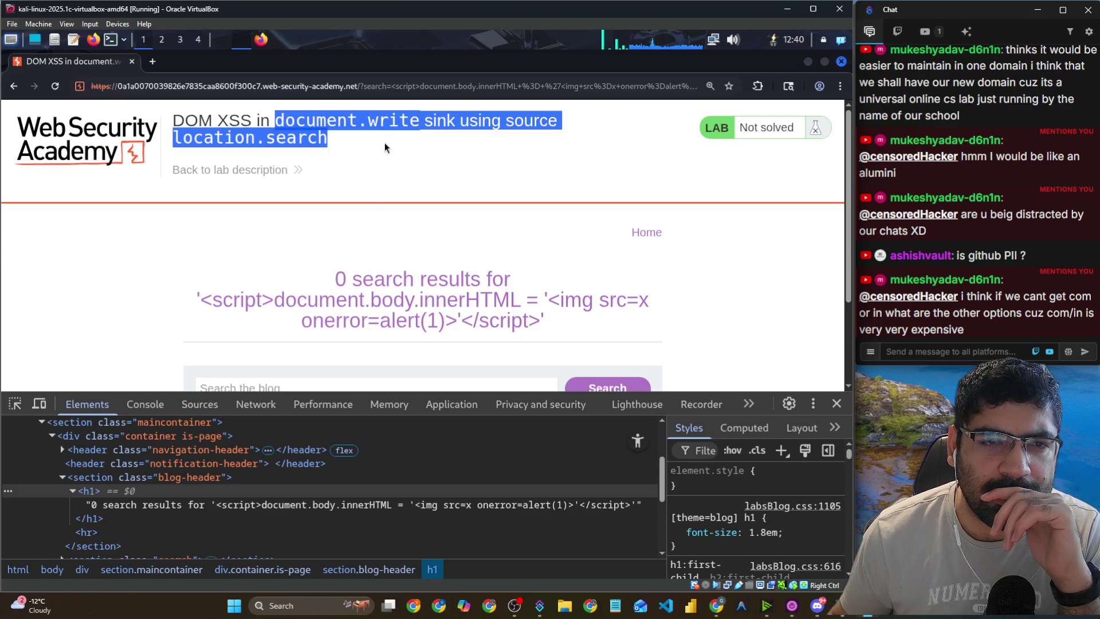
left_click(288, 125)
mouse_move(278, 122)
left_mouse_down()
mouse_move(424, 122)
mouse_move(426, 137)
left_mouse_up()
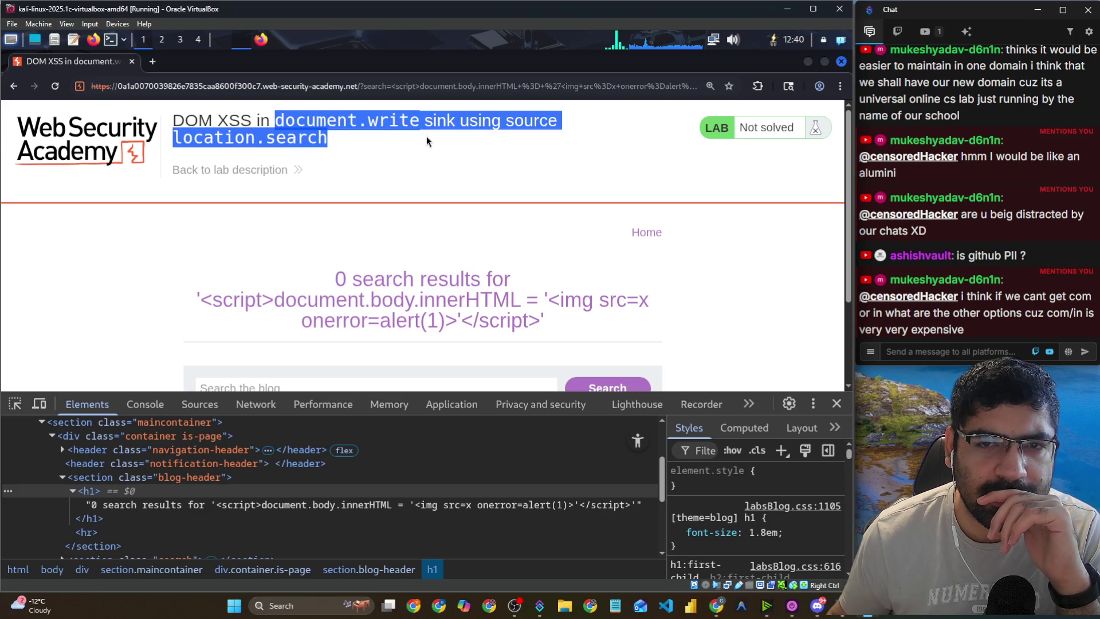
left_click(337, 142)
right_click(252, 173)
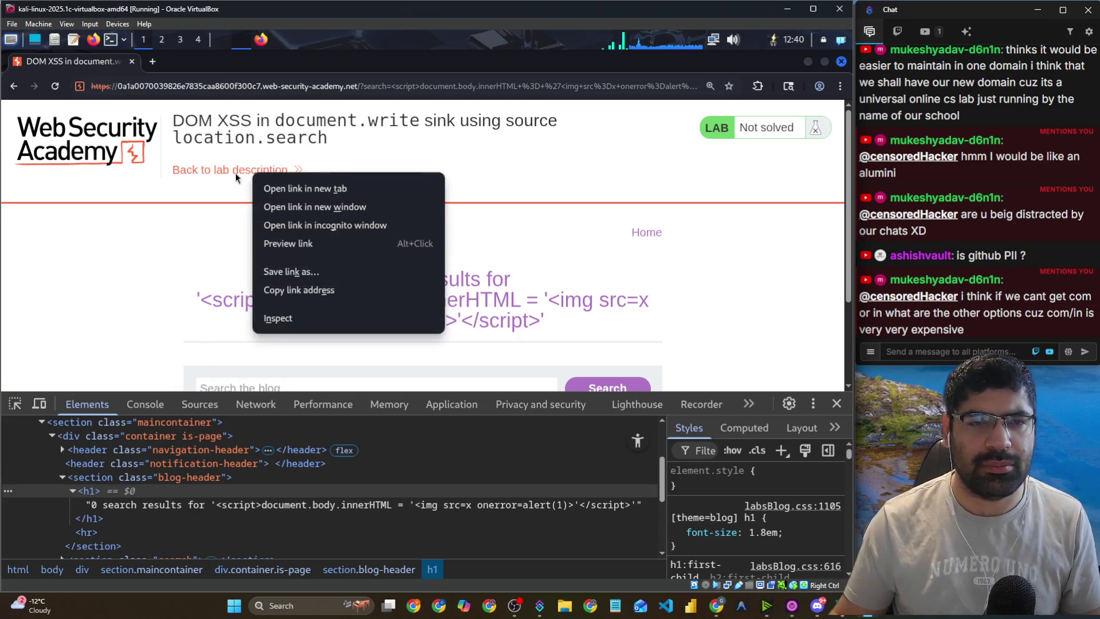
Open the lab description in a new tab and scroll to the brief.
left_click(270, 188)
left_click(214, 69)
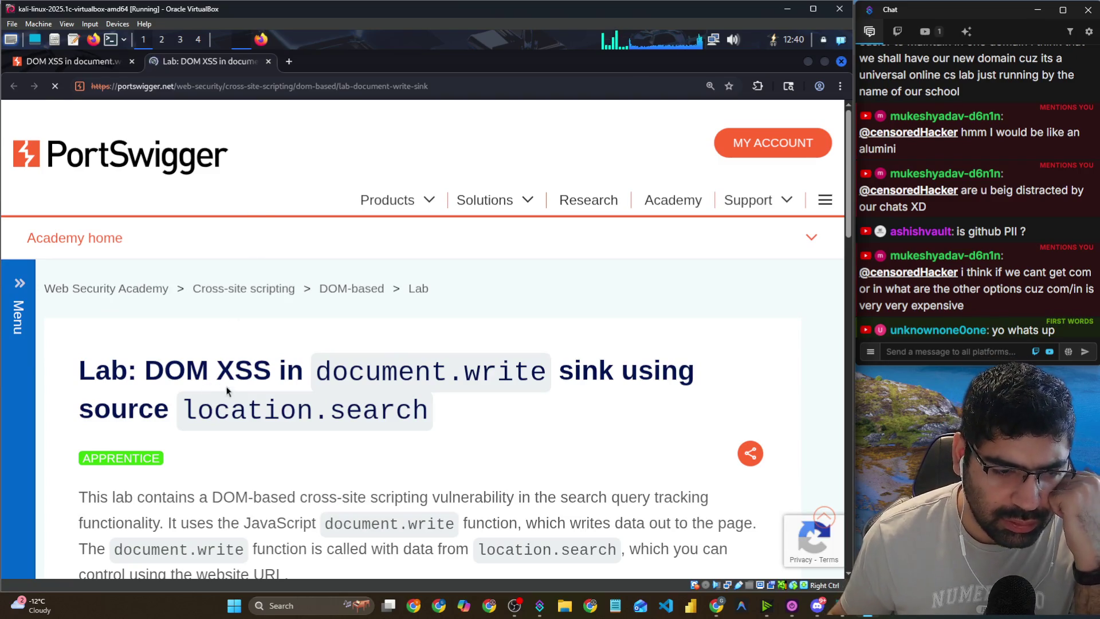
scroll(338, 449, "down", 2)
scroll(471, 431, "down", 3)
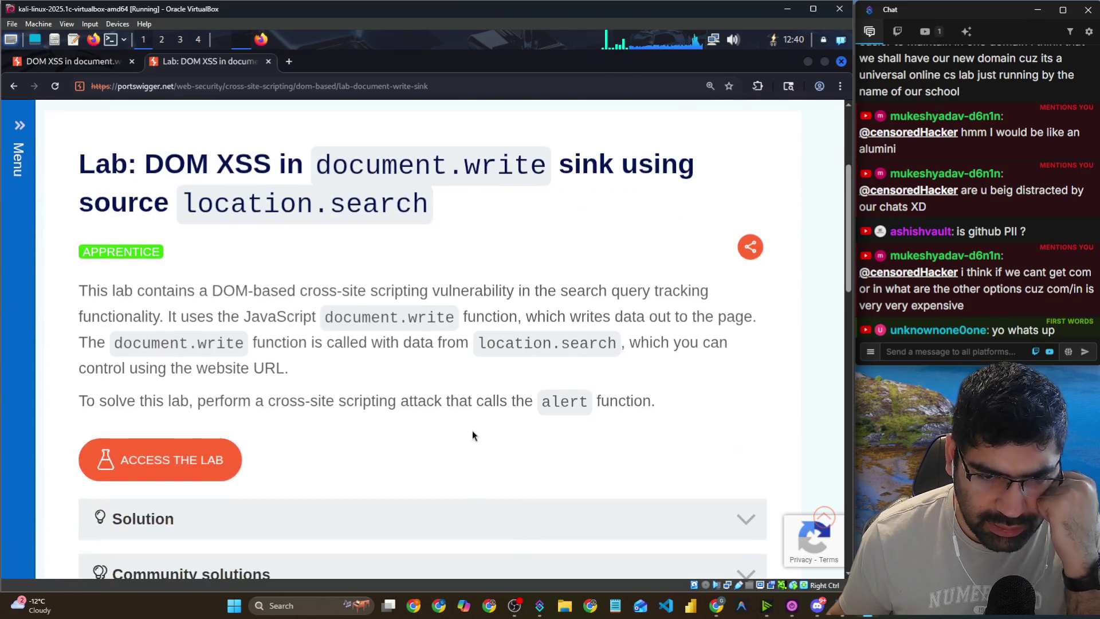
left_click_drag(534, 291, 723, 297)
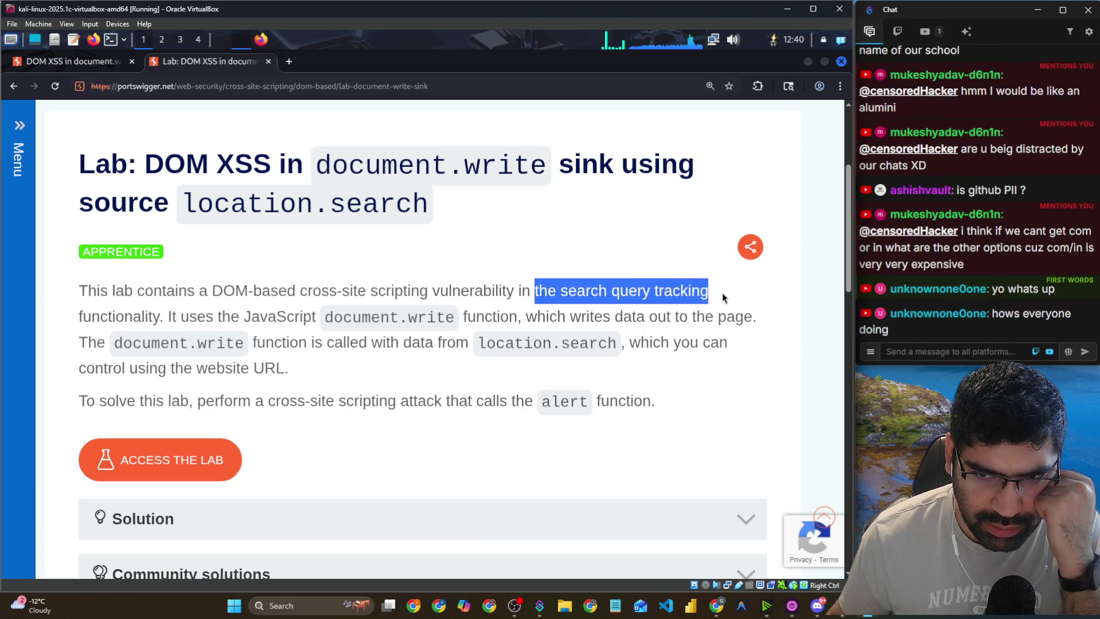
Highlight document.write and its location.search source in the description, then go to XSSNow.
left_click_drag(277, 317, 456, 321)
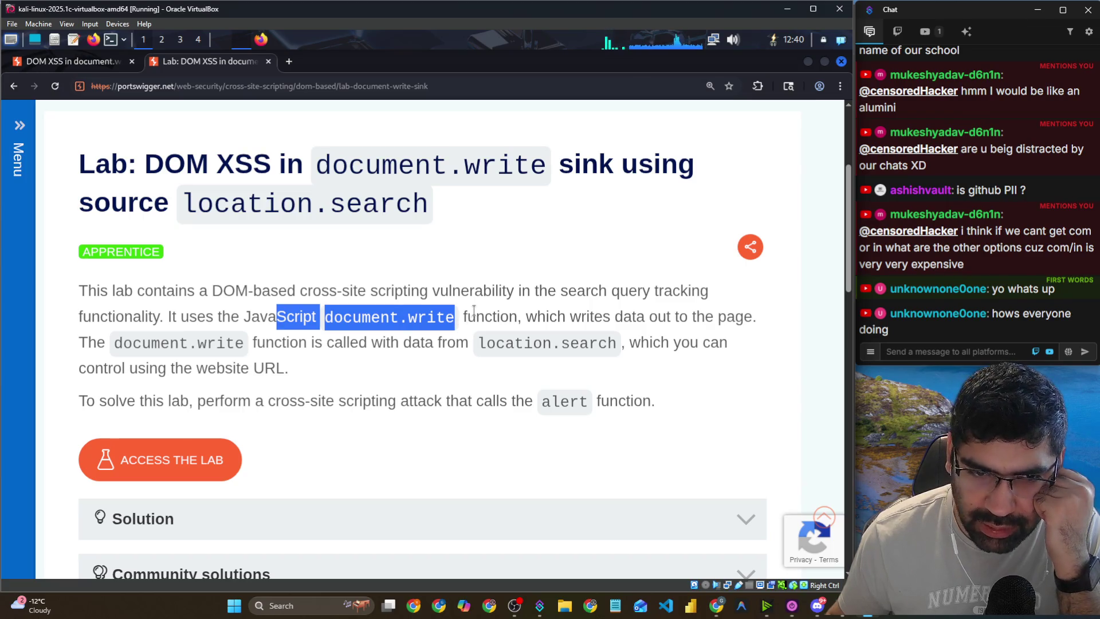
left_click(418, 325)
left_click_drag(334, 317, 464, 315)
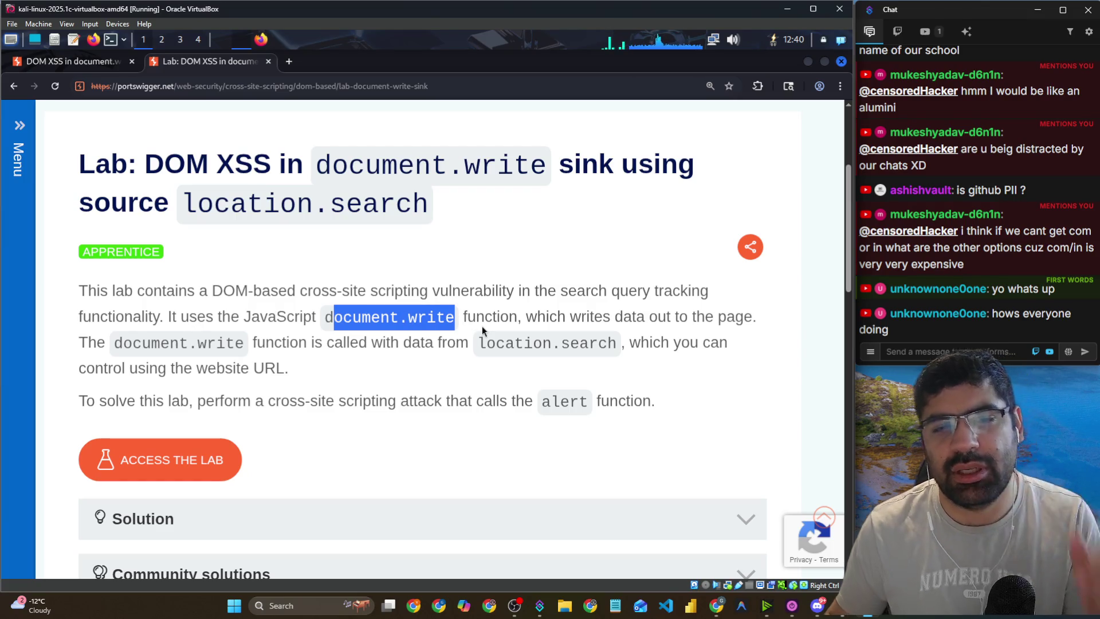
left_click_drag(538, 317, 762, 317)
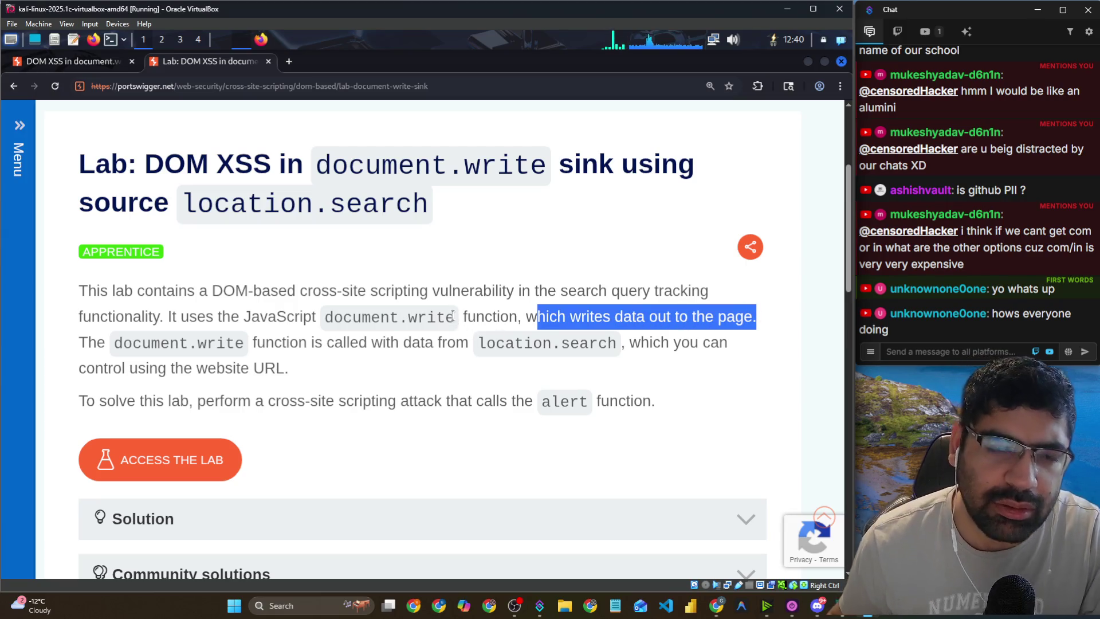
left_click_drag(359, 342, 467, 343)
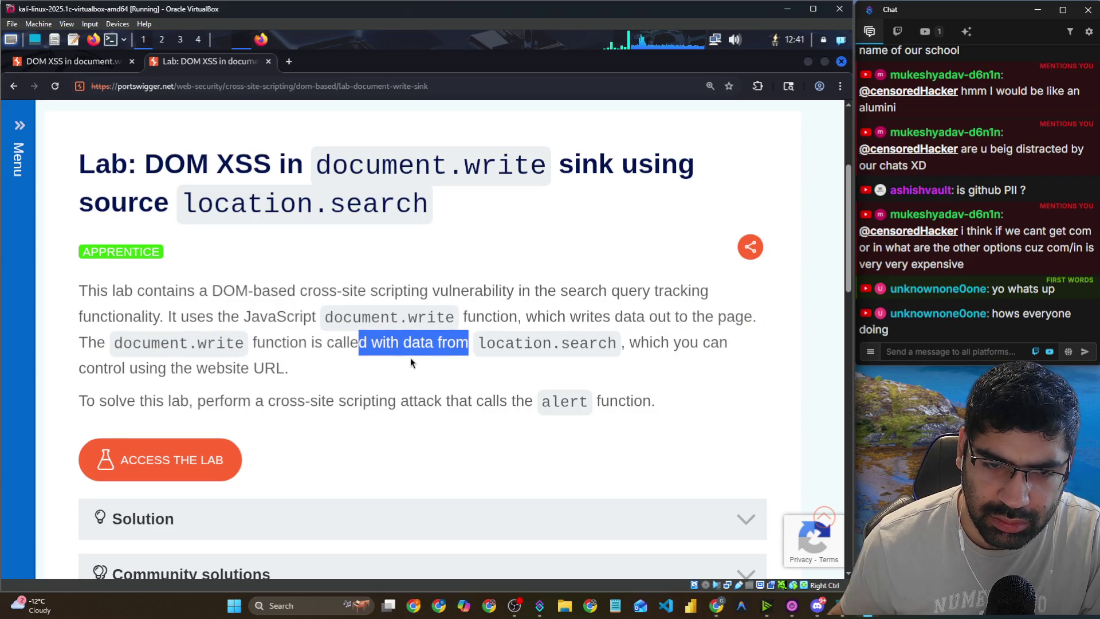
left_click(423, 349)
left_click_drag(482, 345, 609, 351)
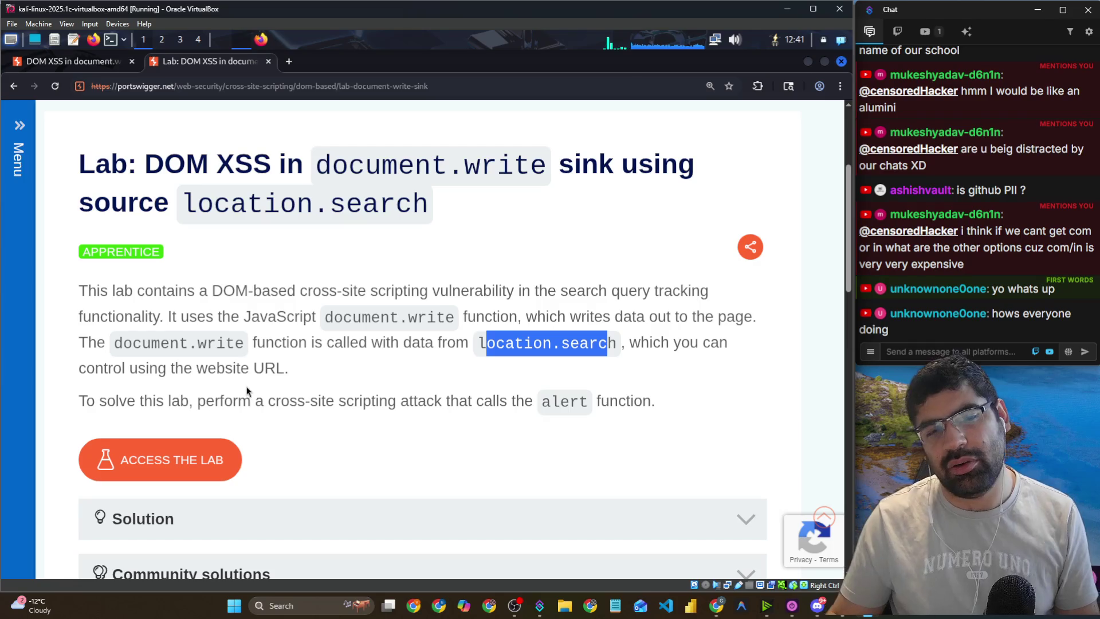
key("alt+Tab")
scroll(490, 355, "down", 5)
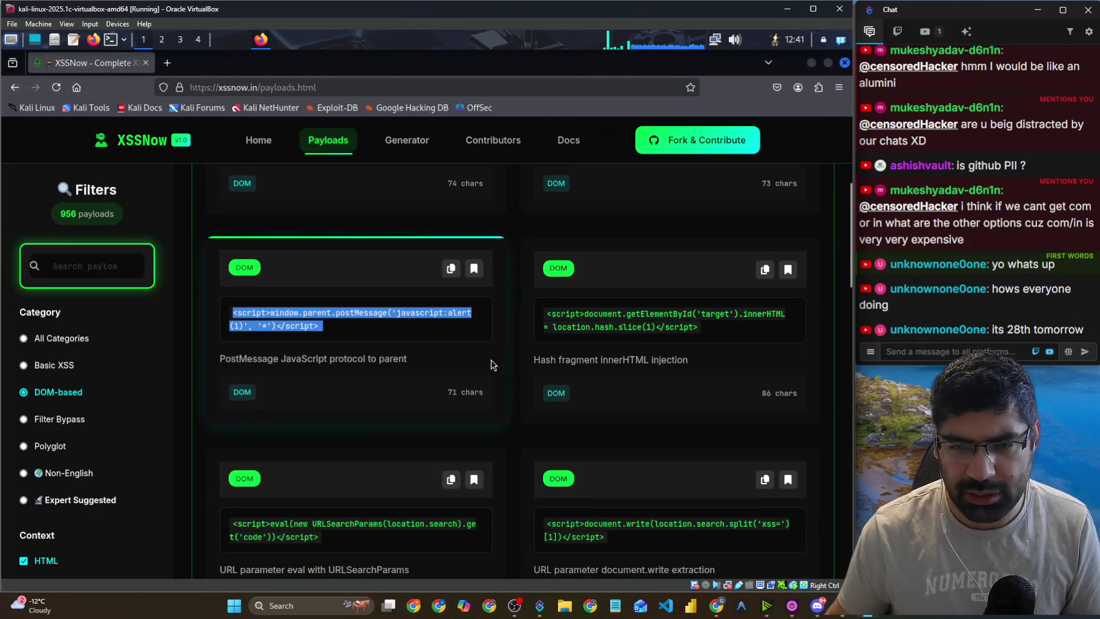
Send 'githubstudentpack' as a reply in the stream chat.
scroll(490, 360, "down", 1)
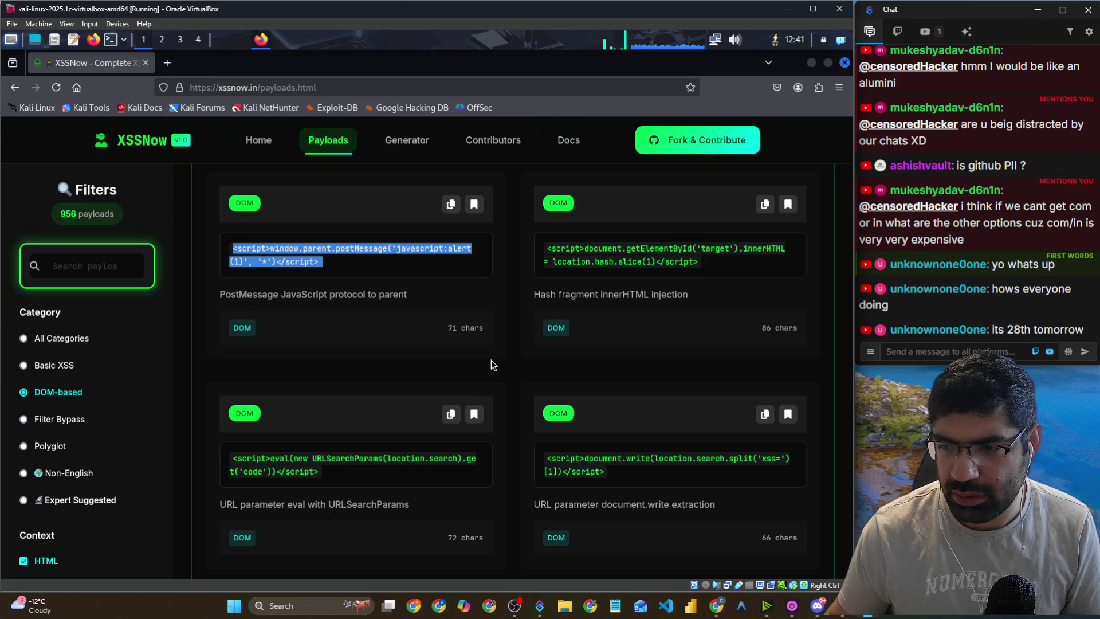
scroll(490, 360, "down", 2)
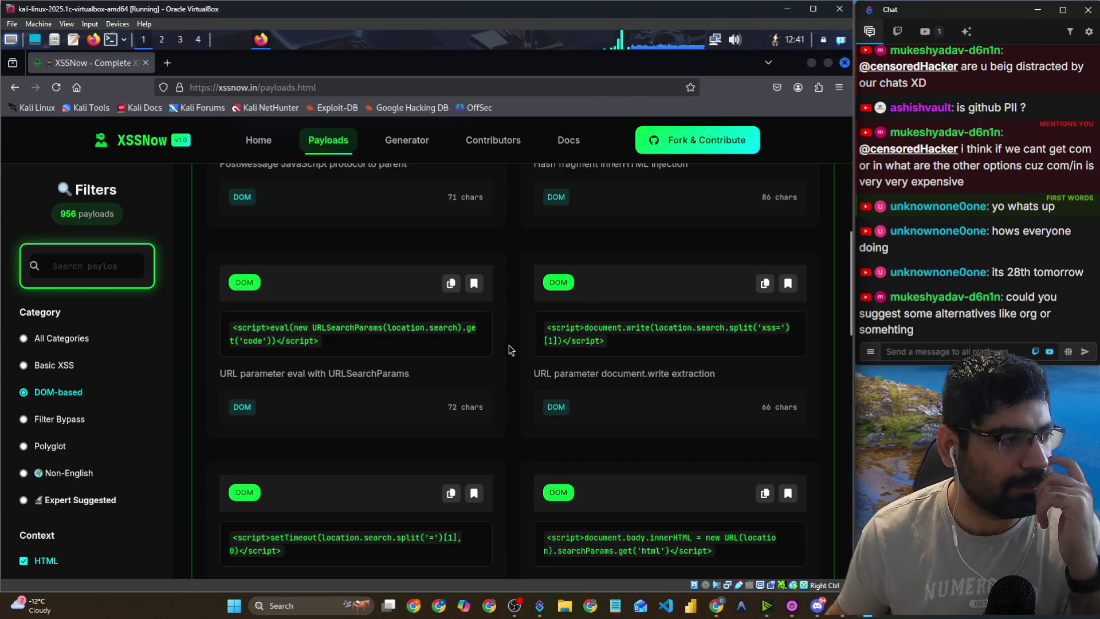
left_click(901, 354)
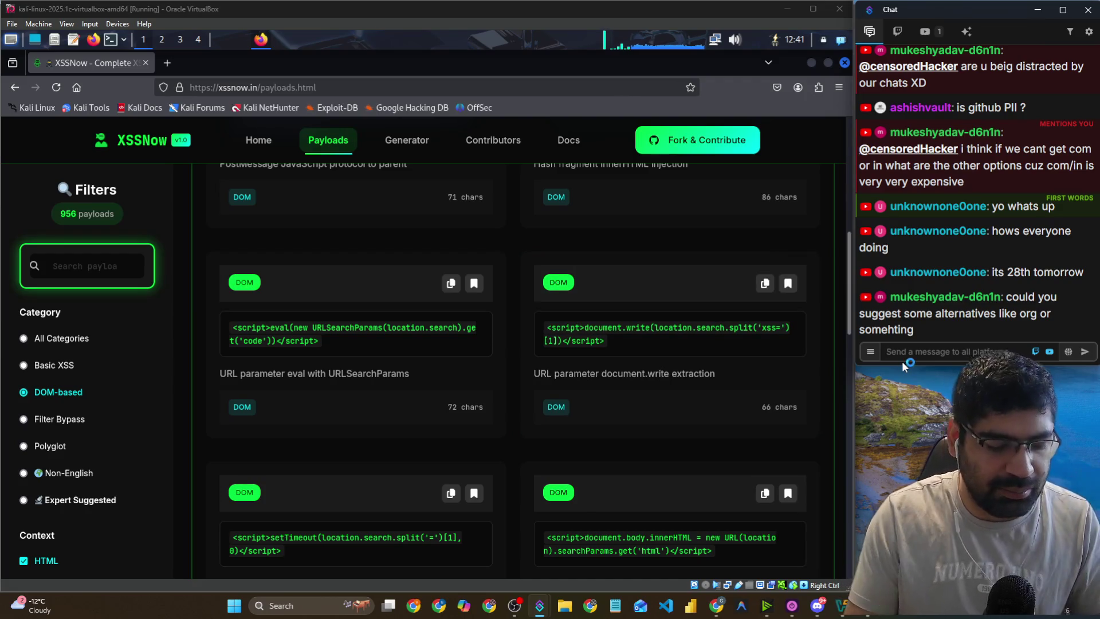
type("githu")
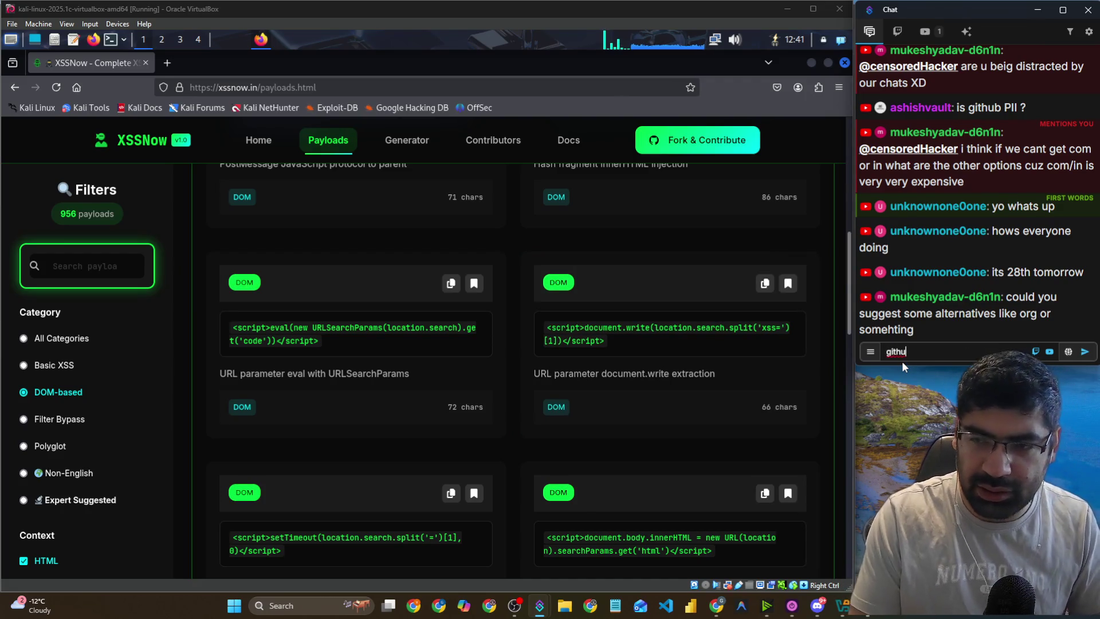
type("bstudentpack")
key("Return")
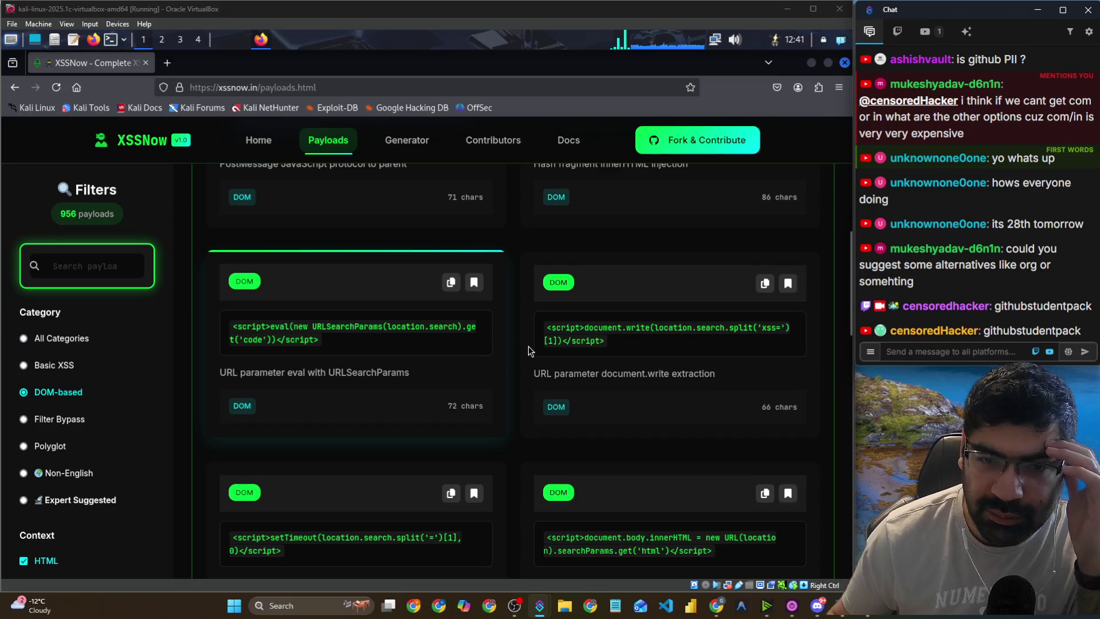
Browse the DOM-based payloads and highlight URLSearchParams in the eval payload.
scroll(631, 362, "down", 2)
scroll(631, 366, "down", 5)
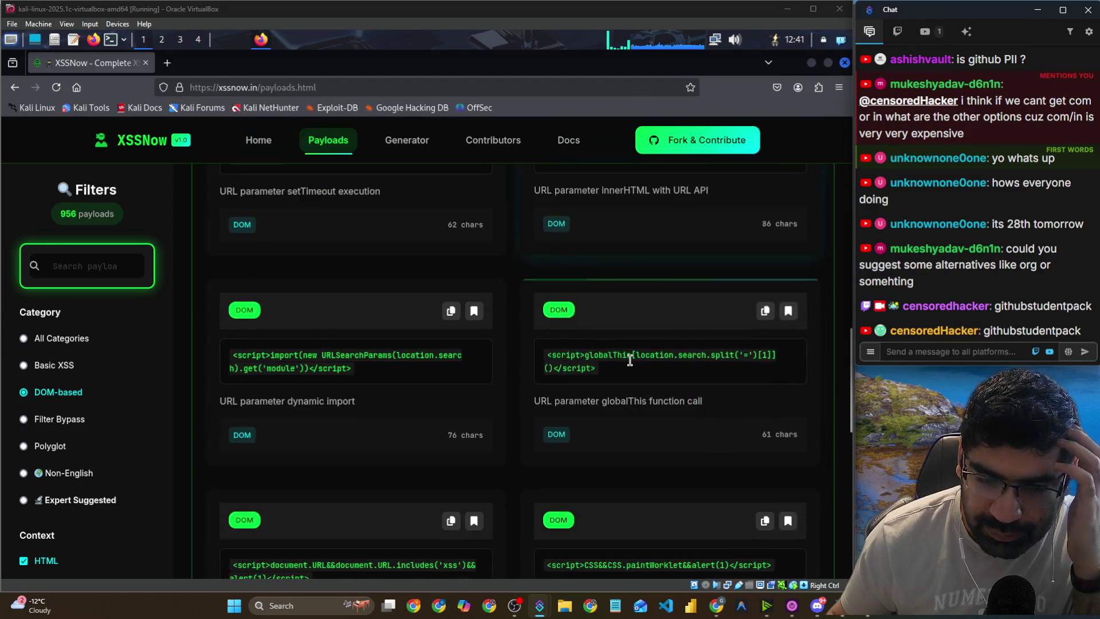
scroll(627, 367, "down", 5)
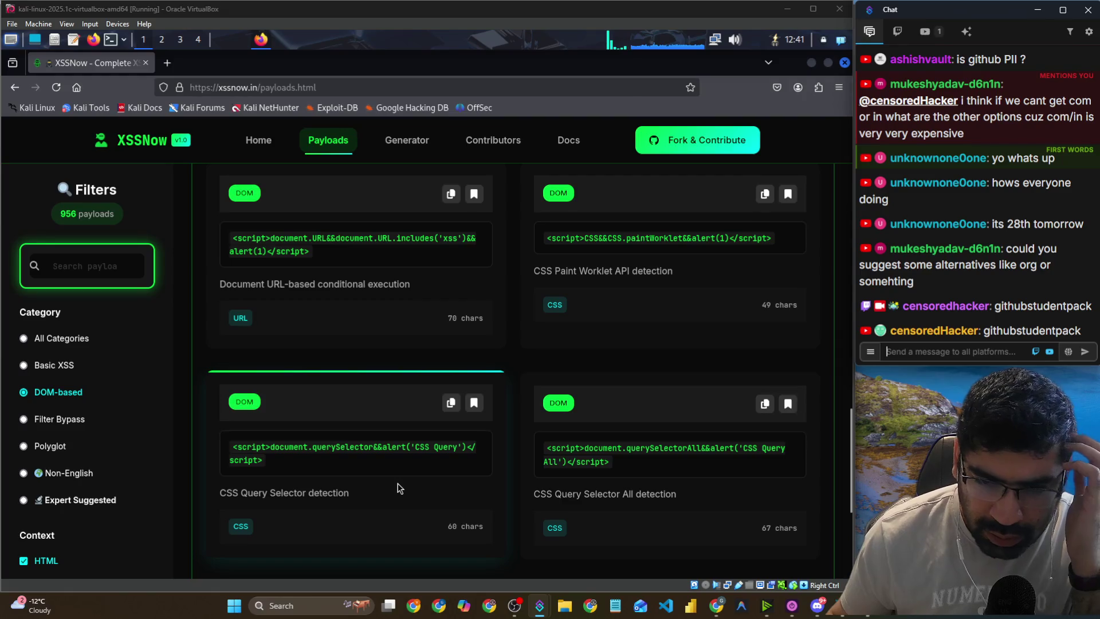
scroll(404, 485, "up", 3)
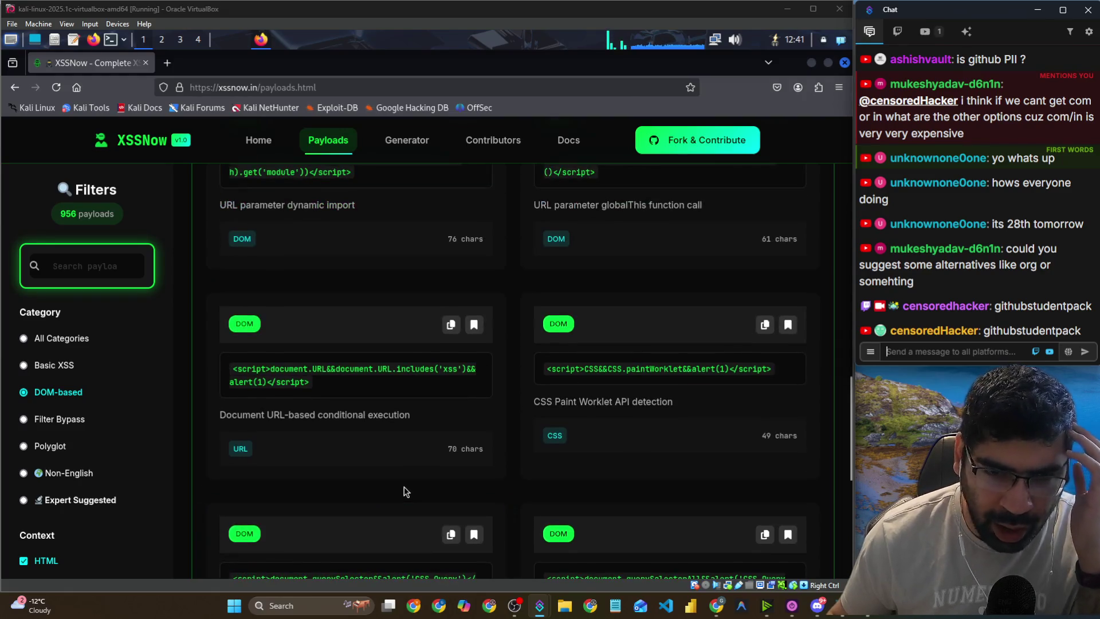
scroll(404, 487, "up", 4)
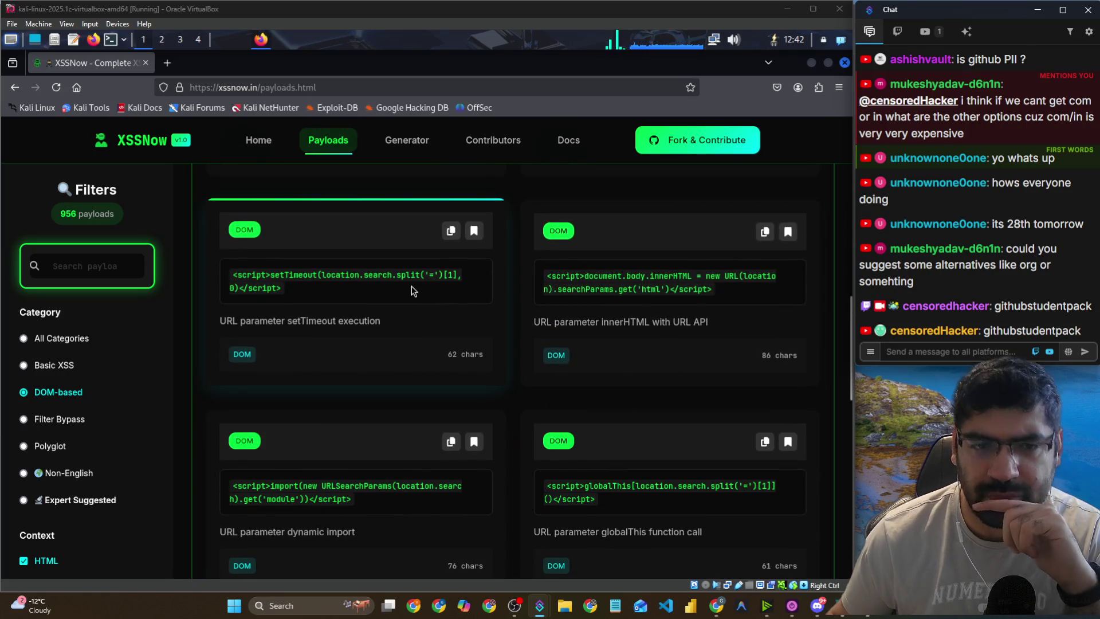
scroll(412, 287, "up", 2)
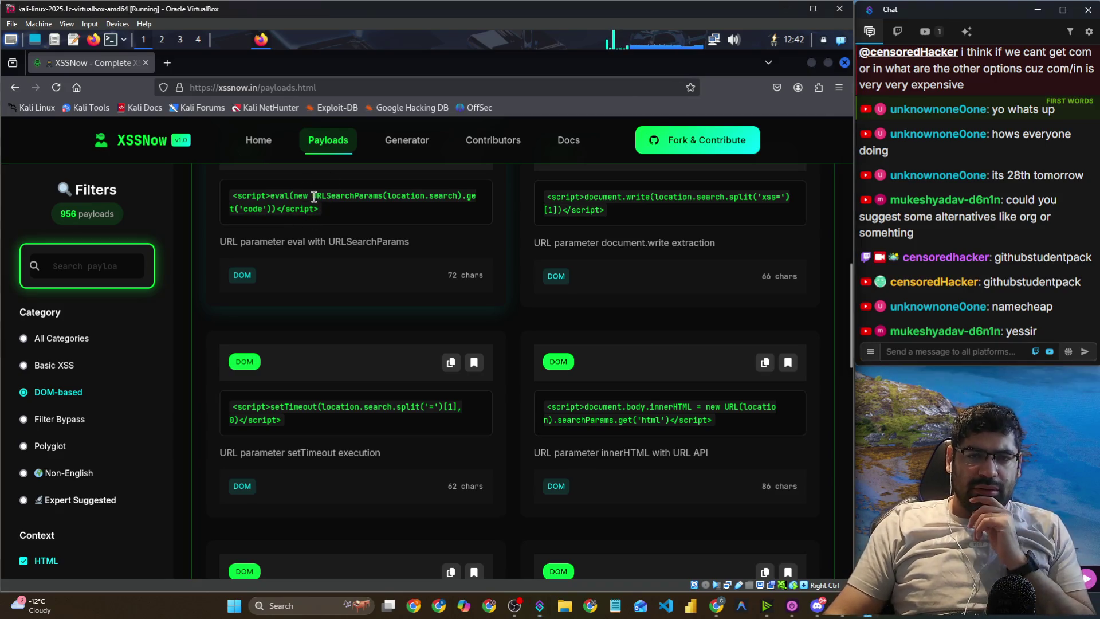
left_click_drag(312, 196, 405, 199)
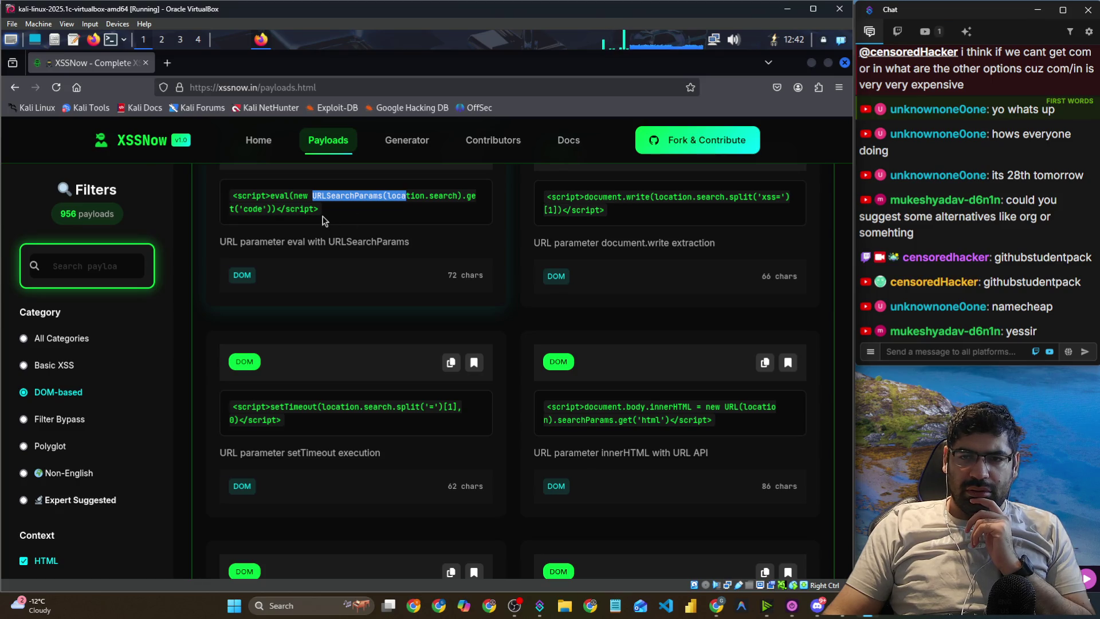
Scroll XSSNow back to the top and highlight the lab's document.write sentence.
scroll(333, 229, "up", 5)
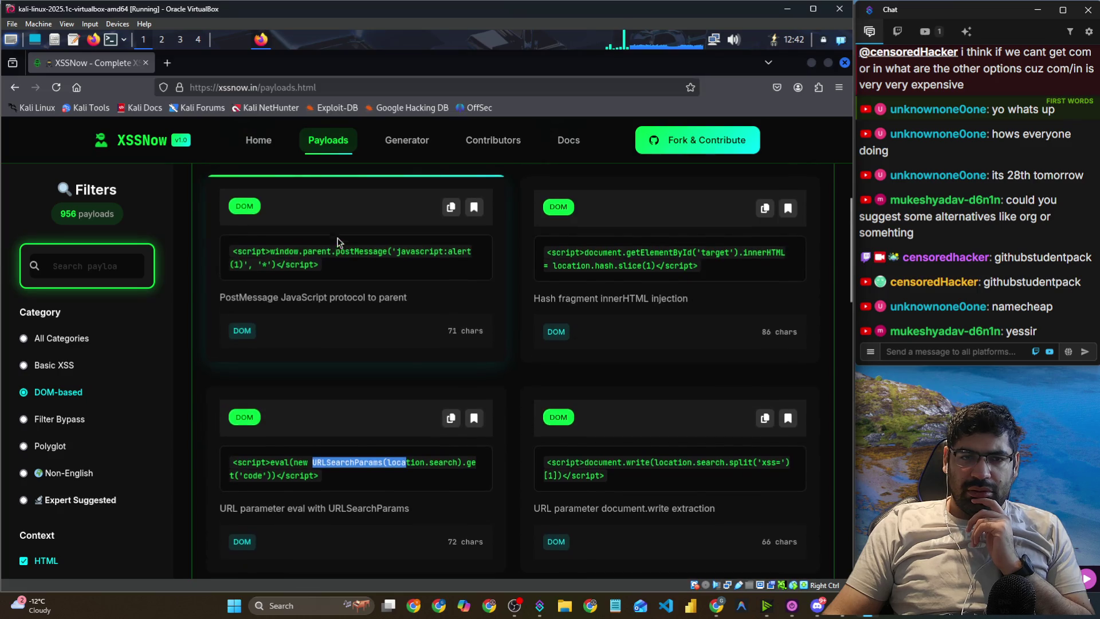
scroll(338, 242, "up", 1)
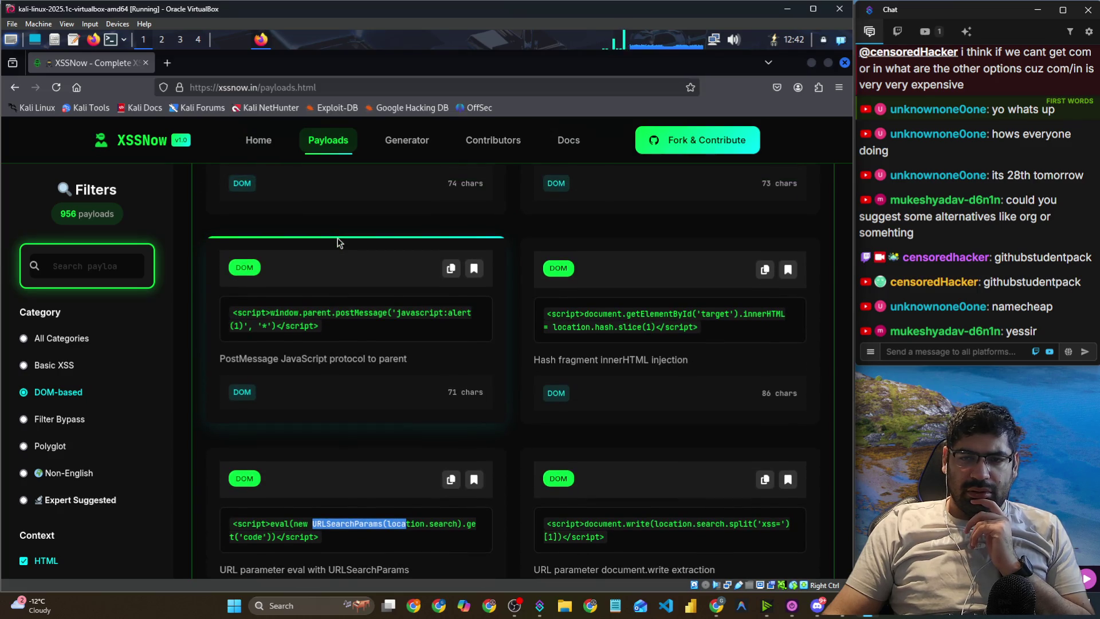
scroll(338, 243, "up", 4)
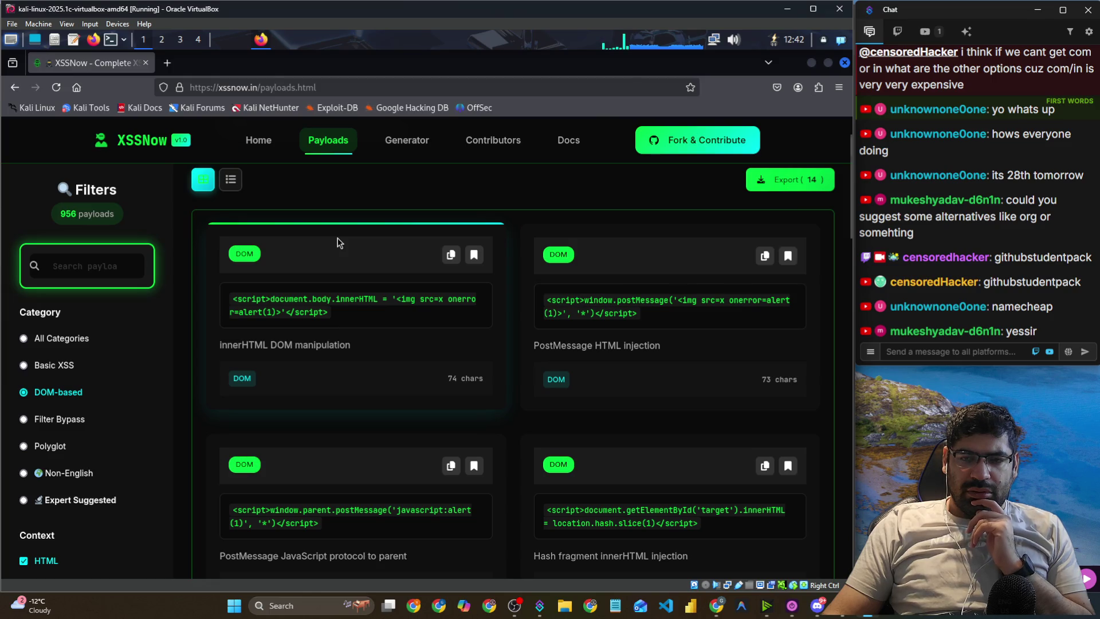
scroll(338, 243, "up", 2)
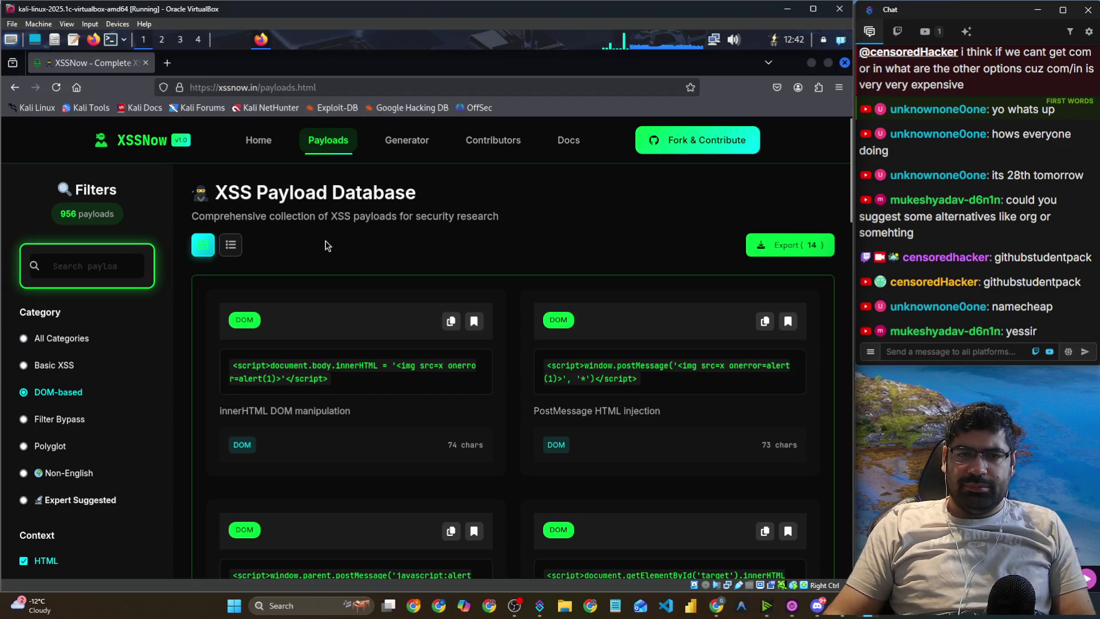
key("alt+Tab")
left_click_drag(316, 314, 753, 320)
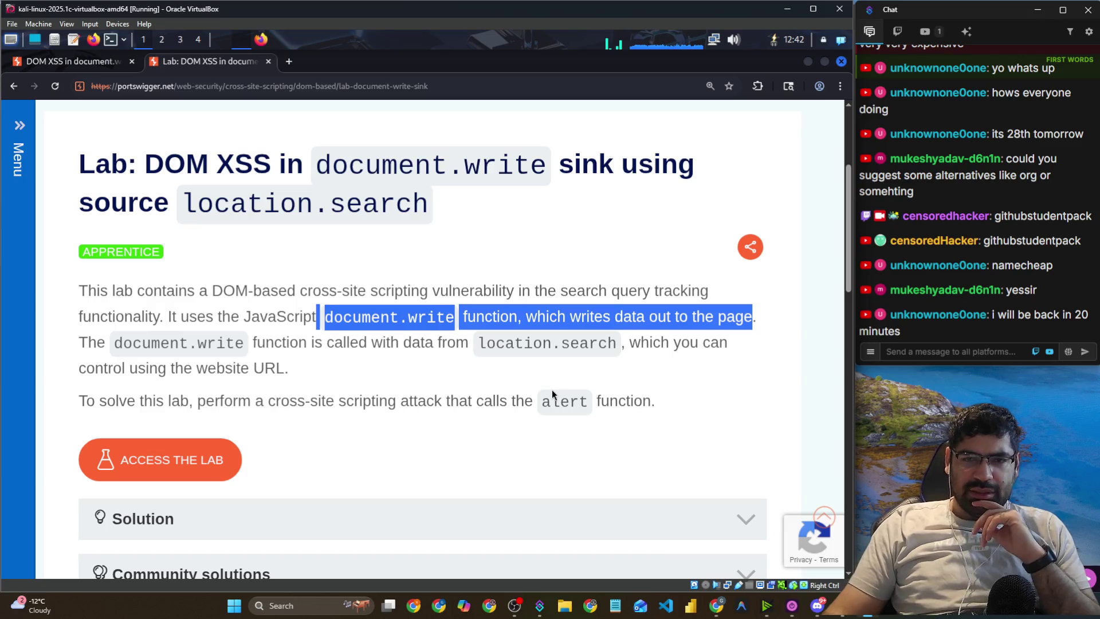
Highlight document.write, 'writes data out to the page', and the location.search source in the brief.
left_click(387, 317)
mouse_move(322, 325)
left_mouse_down()
mouse_move(467, 323)
mouse_move(458, 316)
left_mouse_up()
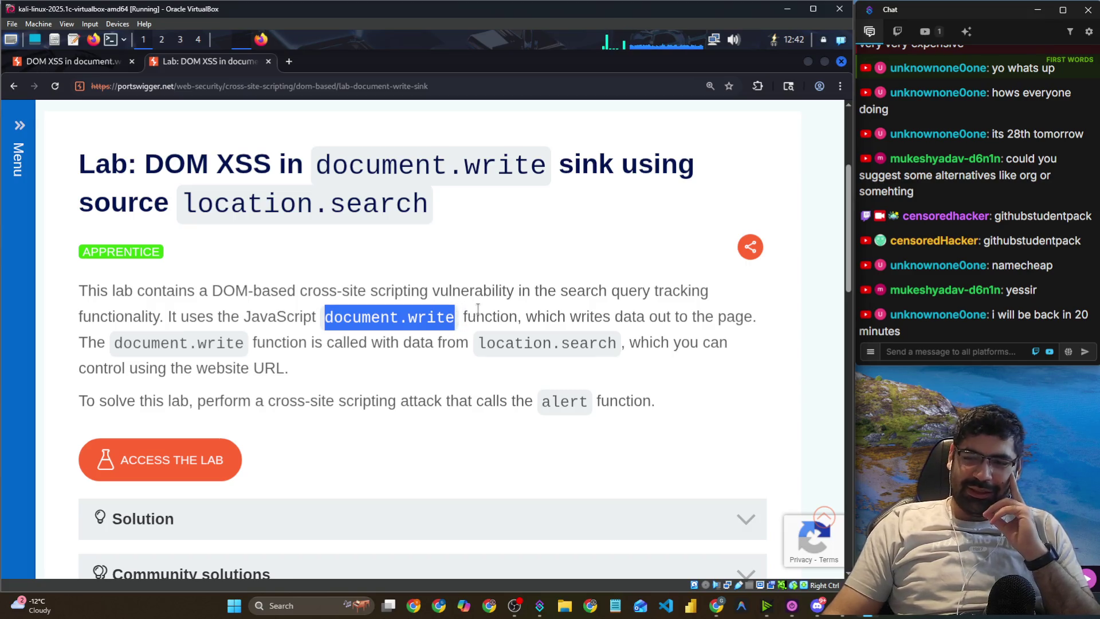
left_click(315, 310)
left_click_drag(350, 323, 450, 321)
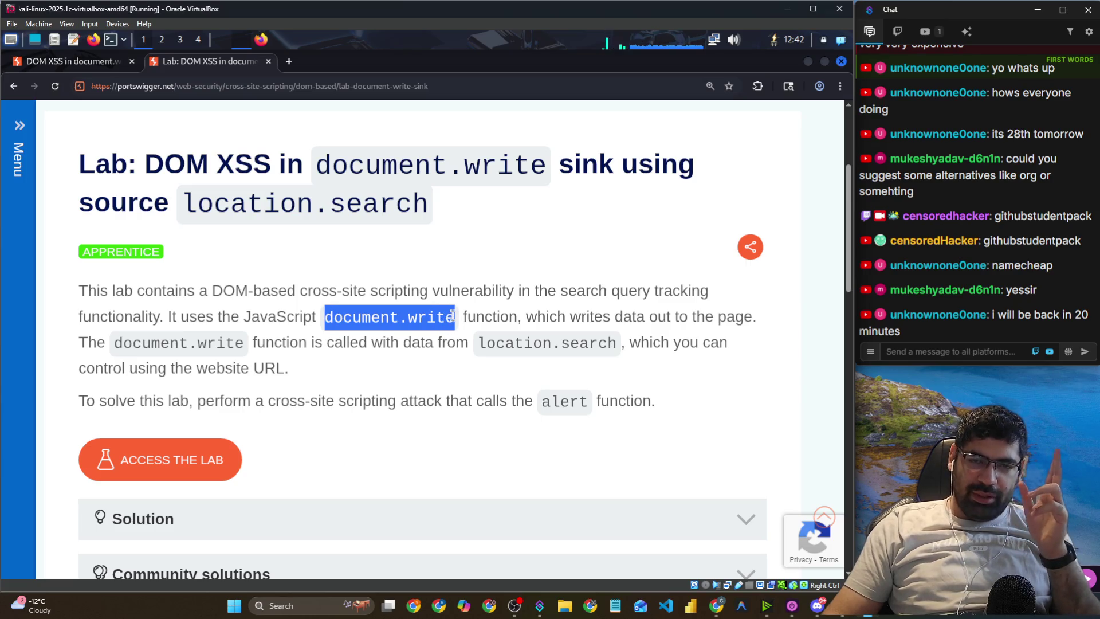
left_click_drag(572, 316, 762, 321)
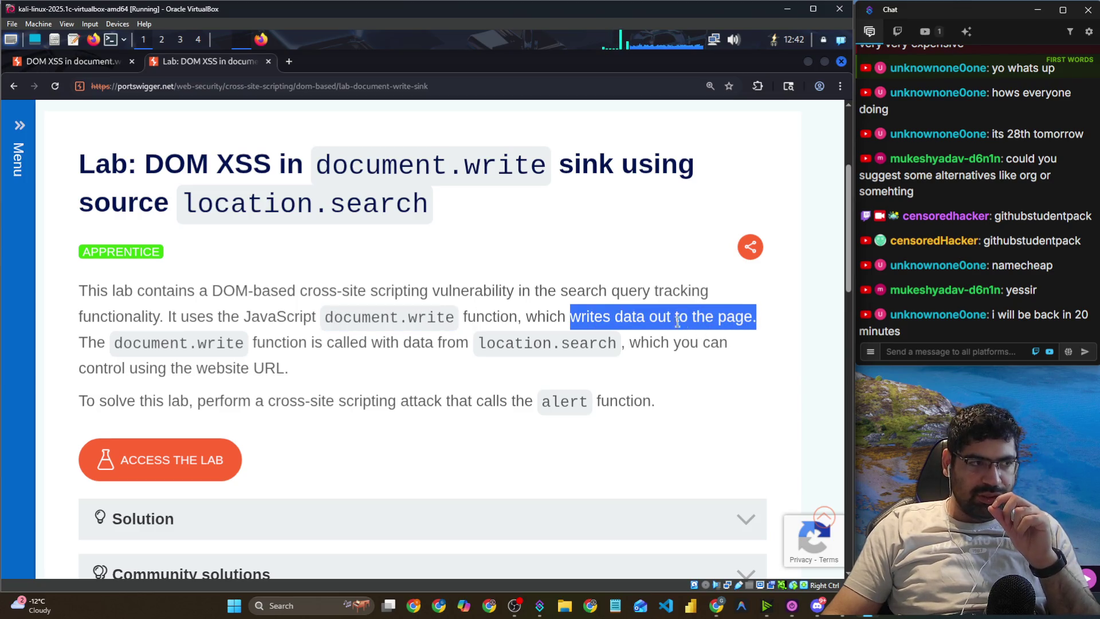
left_click_drag(133, 346, 466, 355)
left_click_drag(534, 344, 598, 346)
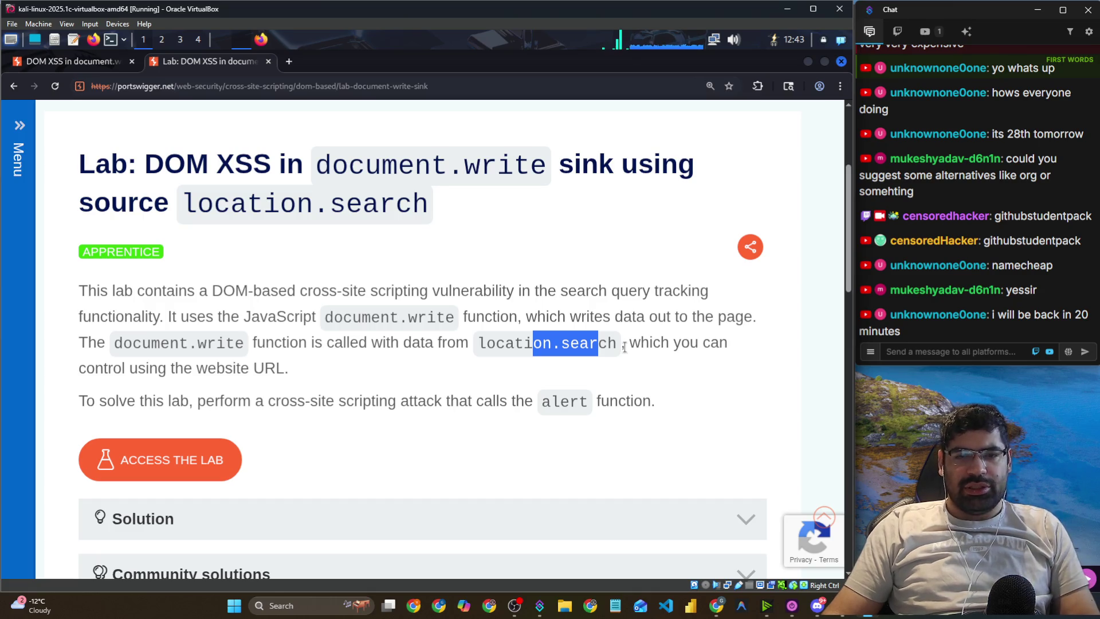
key("alt+Tab")
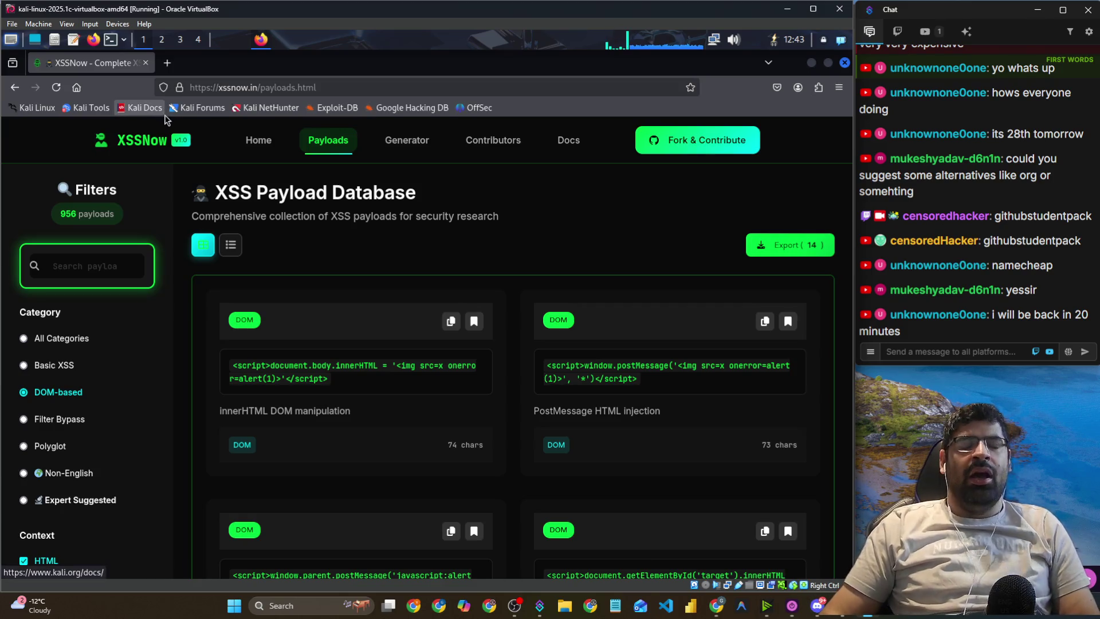
Google 'ways to call alert from document.write' in a new Firefox tab.
left_click(170, 62)
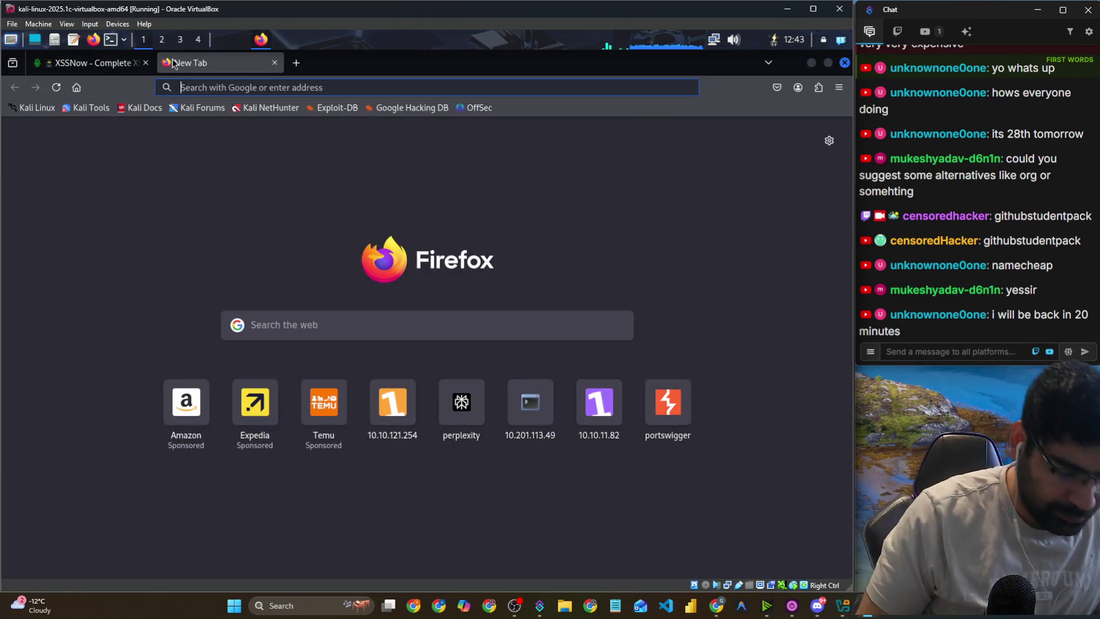
type("way")
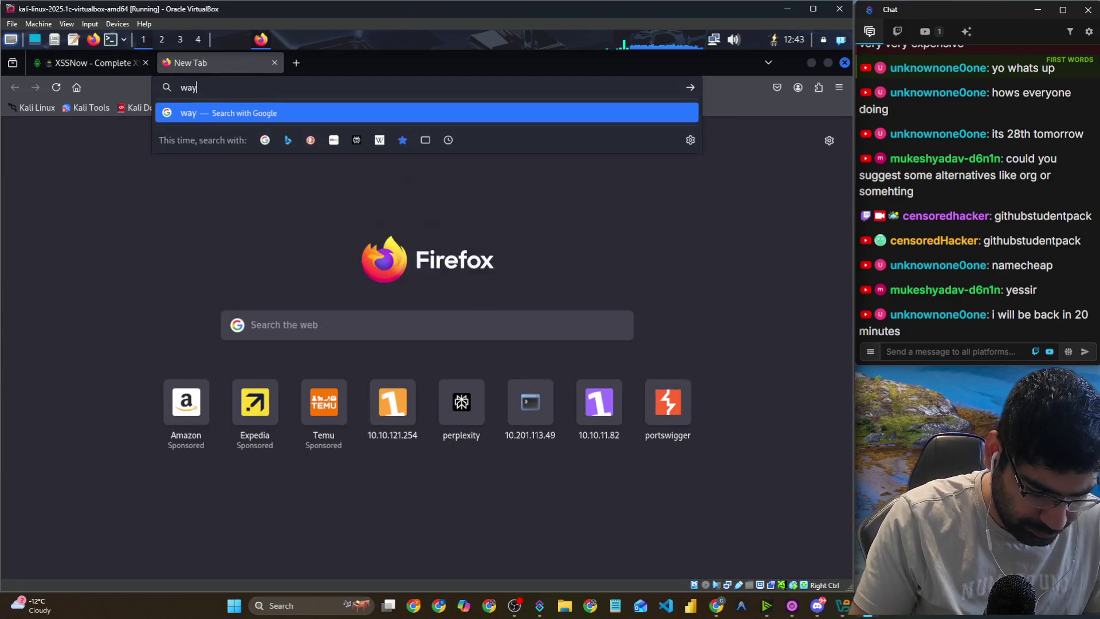
type("s to call a")
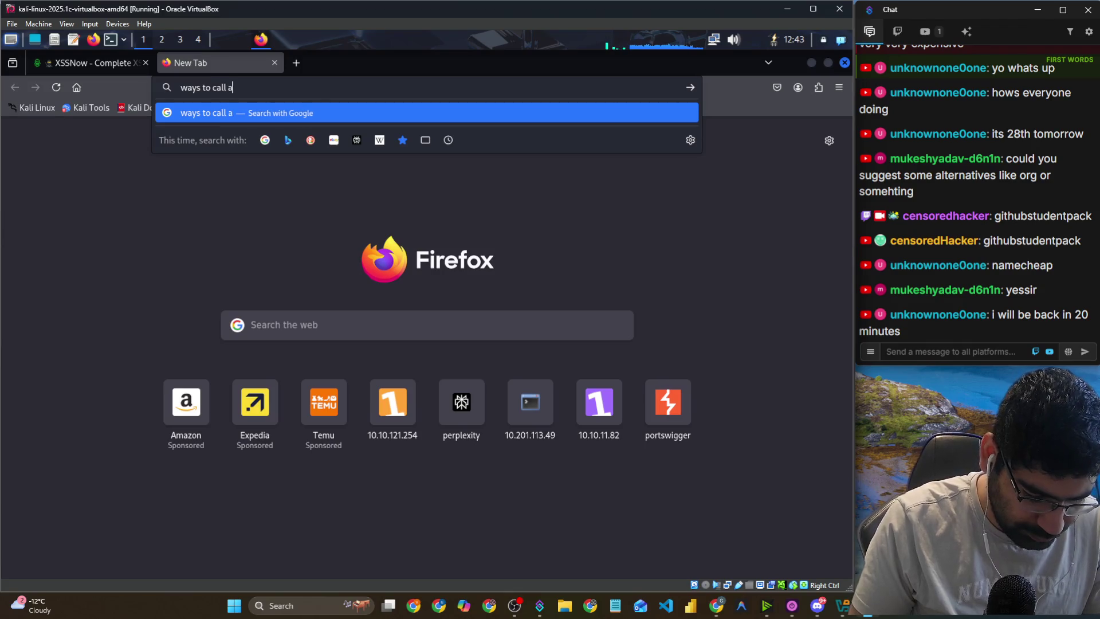
type("lert from do")
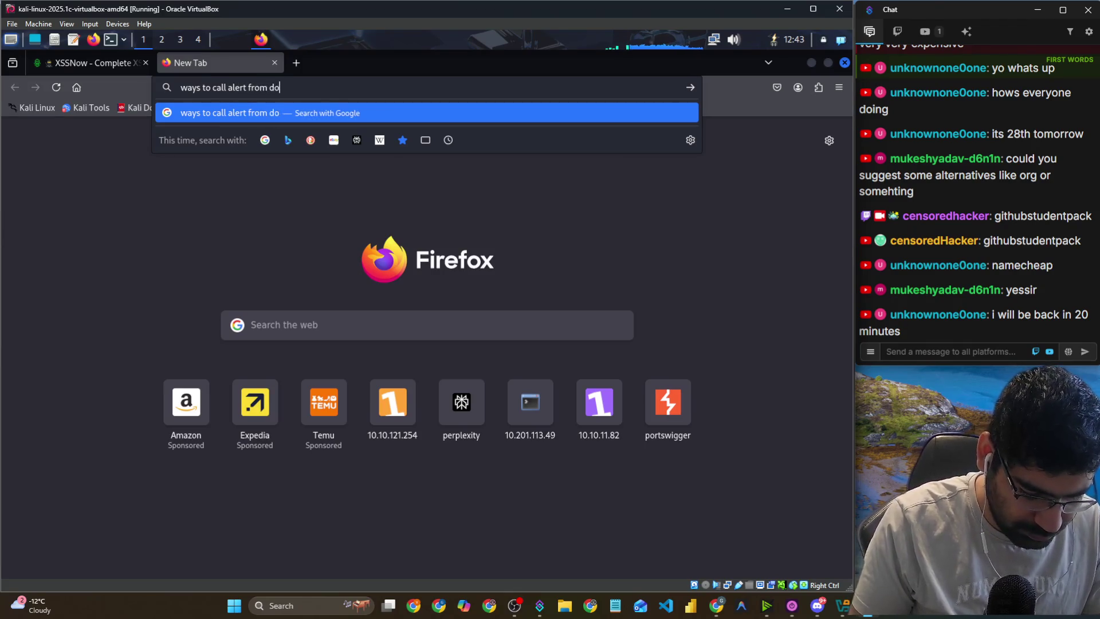
type("cument.write")
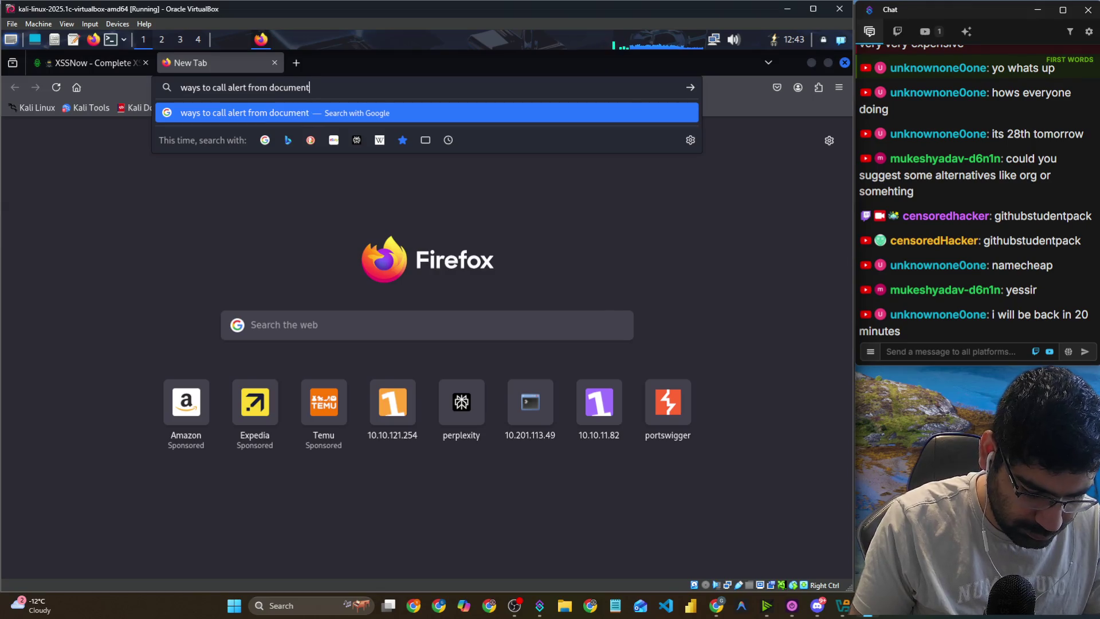
key("Return")
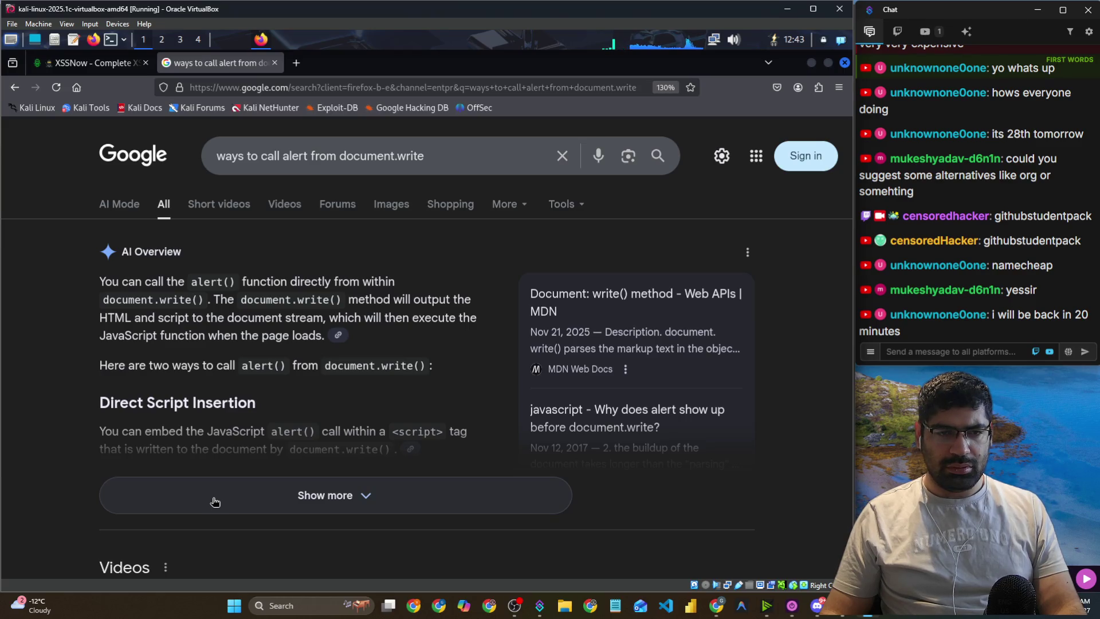
Expand the AI overview and select the <script>alert("Hello from document.write!") example string.
left_click(214, 502)
scroll(215, 502, "down", 5)
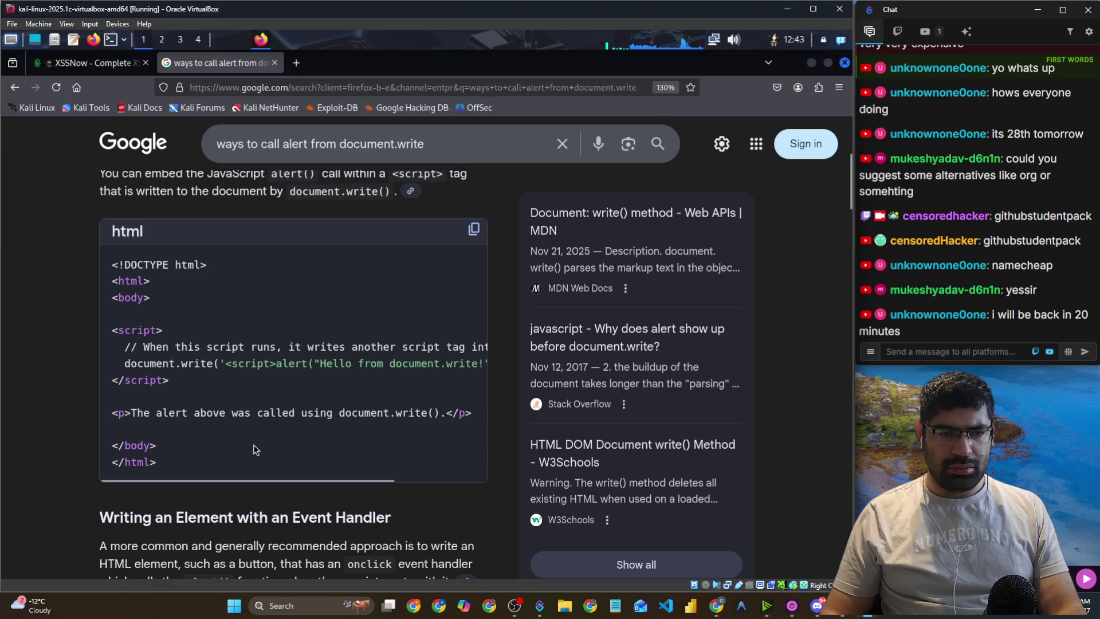
mouse_move(256, 479)
left_mouse_down()
mouse_move(388, 492)
mouse_move(202, 484)
left_mouse_up()
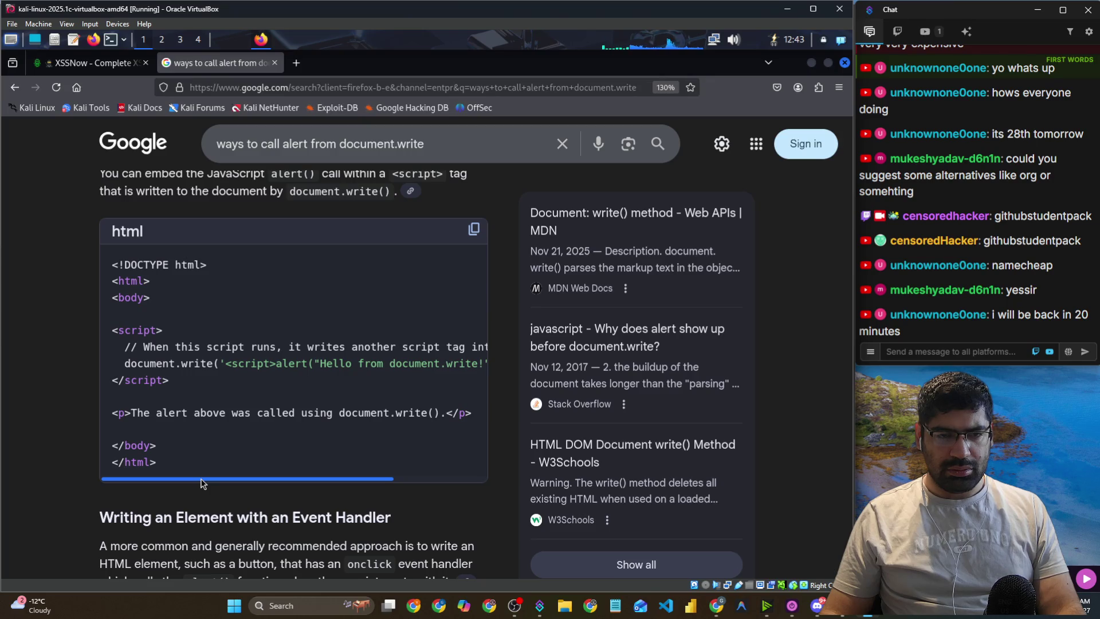
left_click_drag(201, 480, 351, 492)
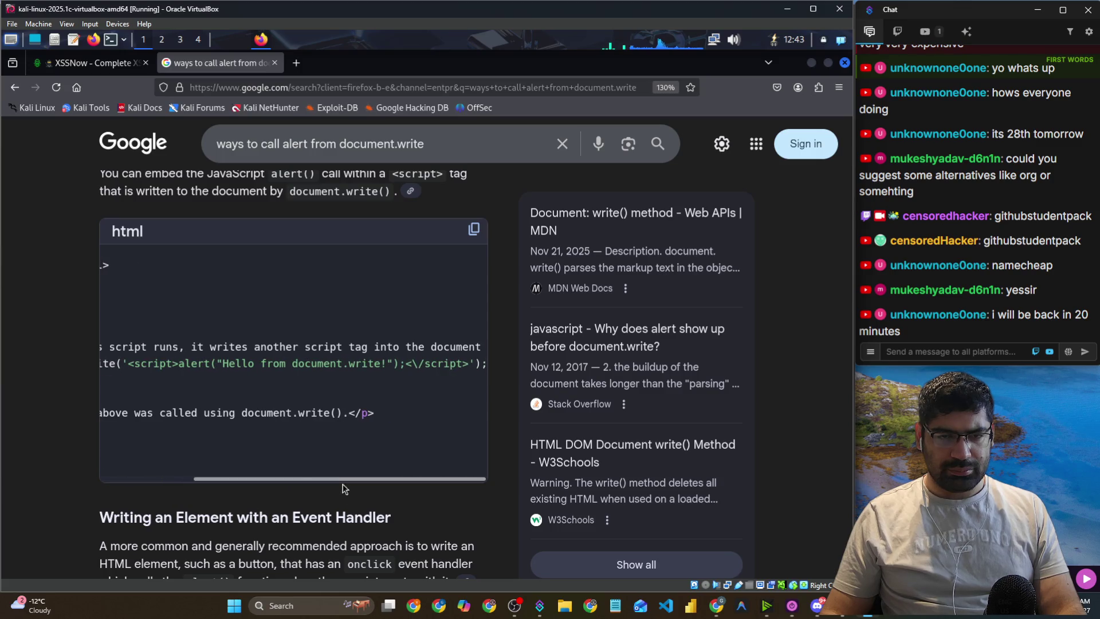
left_click_drag(128, 363, 468, 365)
key("ctrl+c")
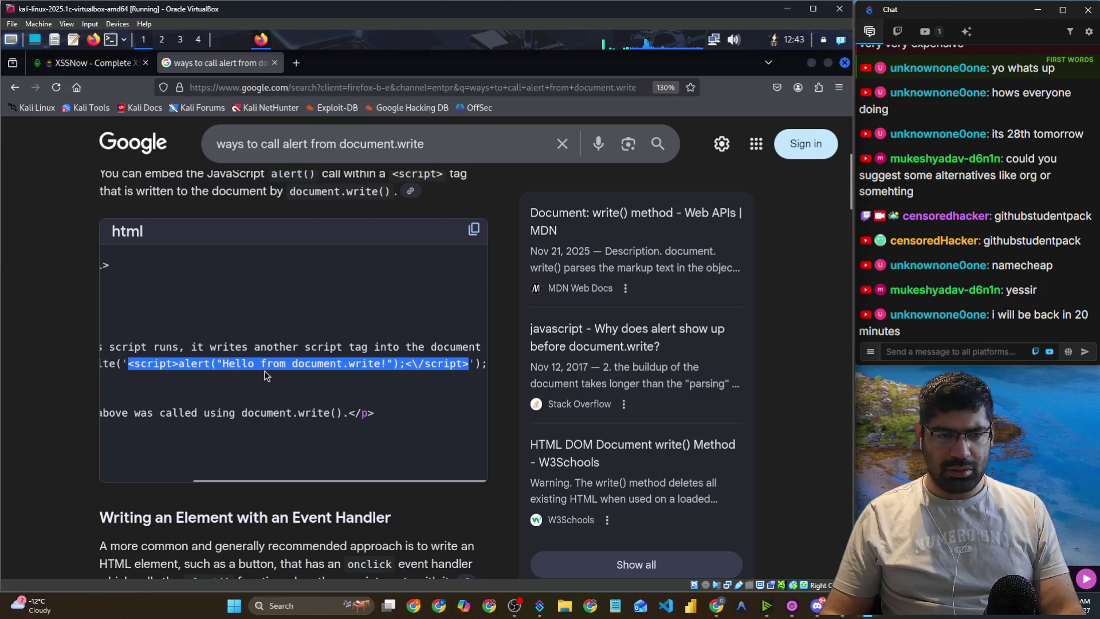
left_click(242, 43)
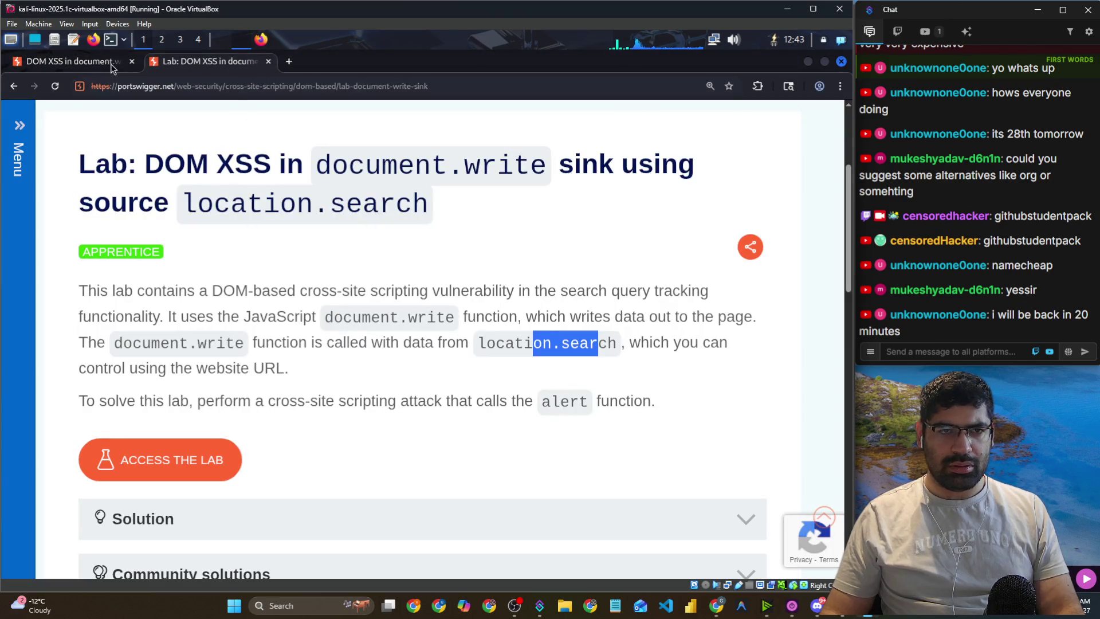
Replace the lab URL's search value with the <script>alert("Hello from document.write!") payload and load it.
left_click(110, 67)
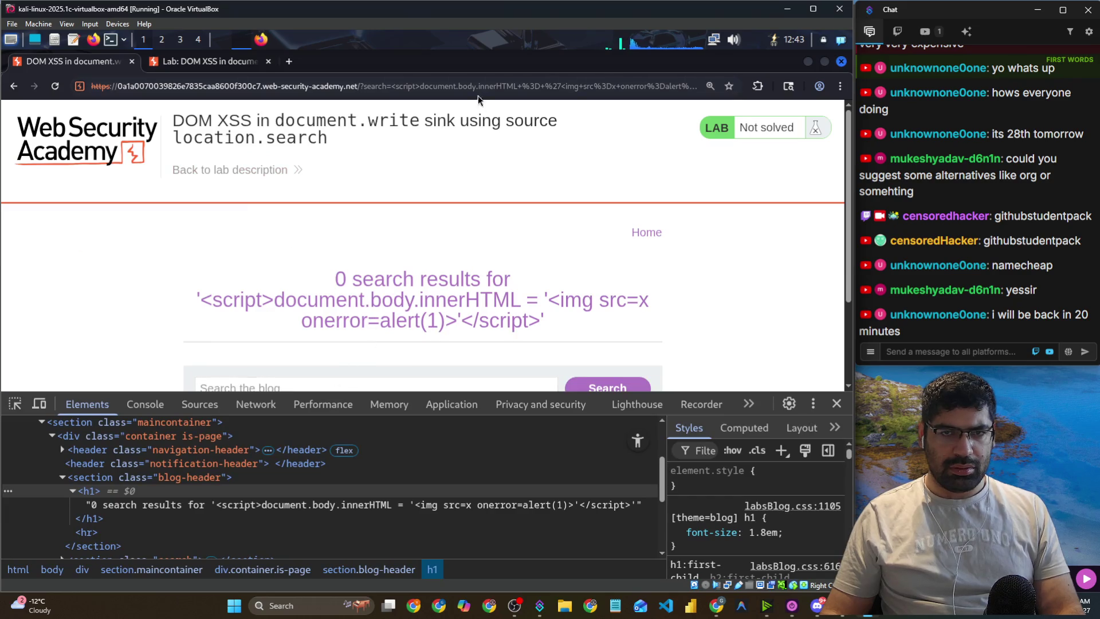
left_click_drag(392, 87, 758, 98)
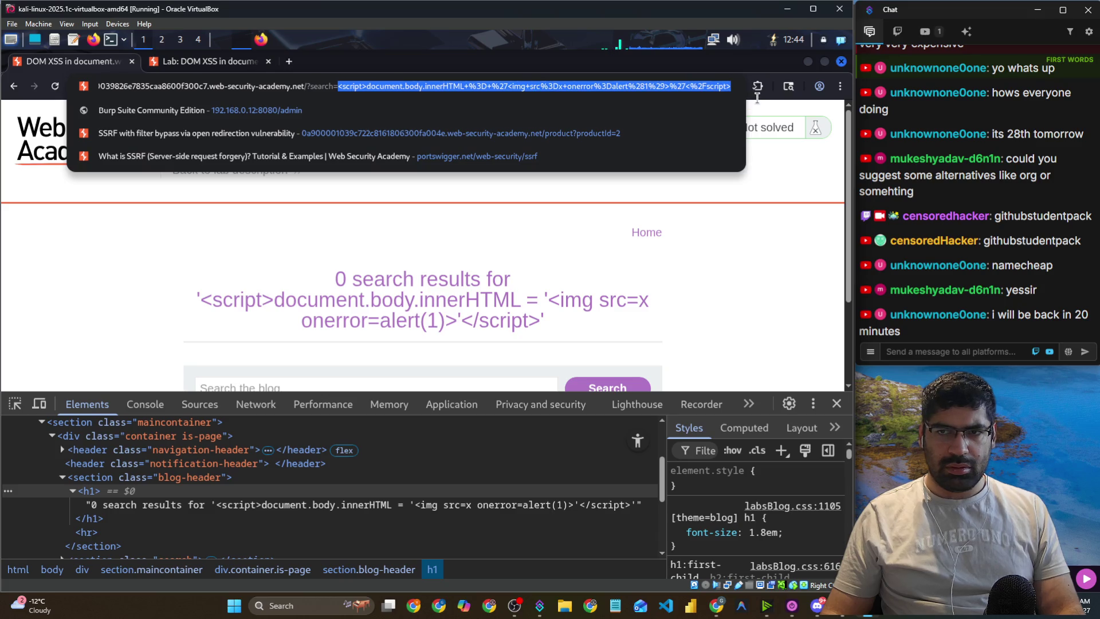
key("ctrl+v")
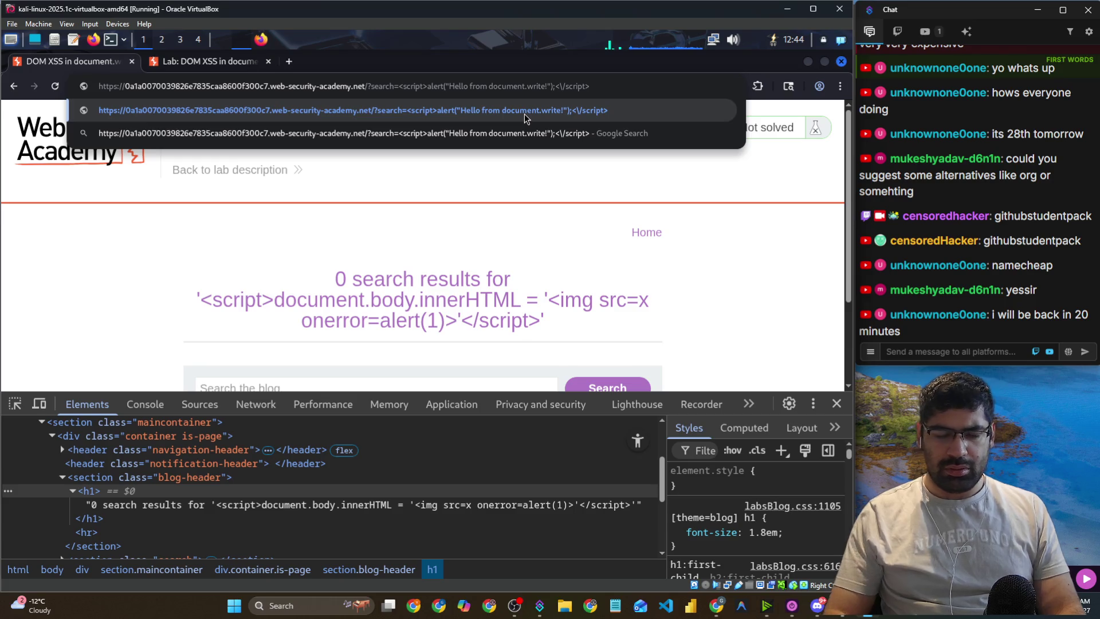
left_click(526, 116)
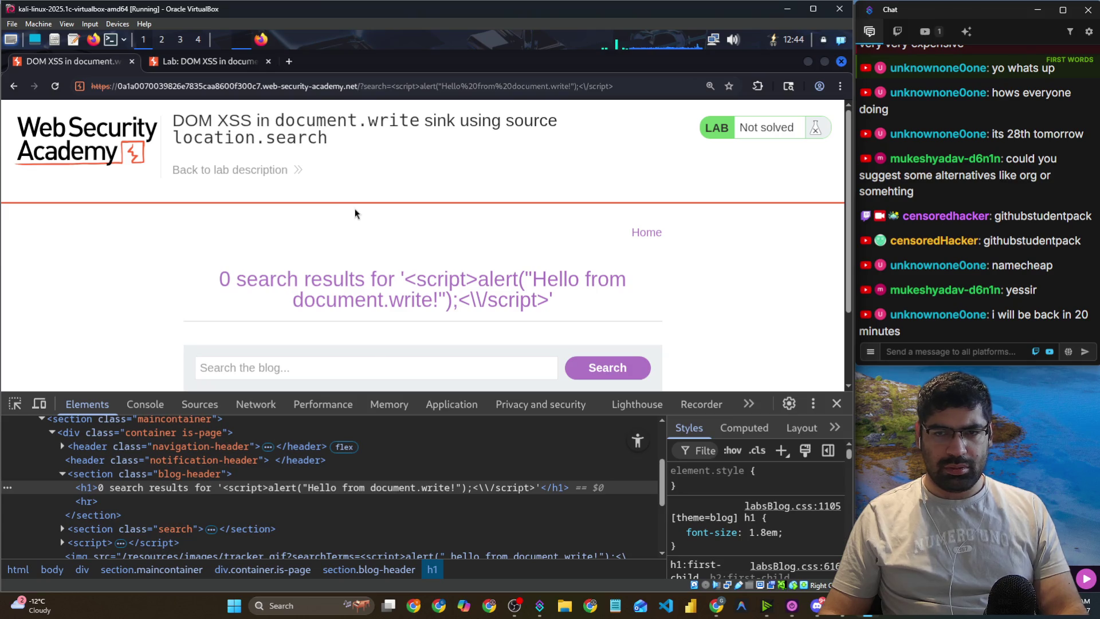
key("alt+Tab")
key("alt+Tab")
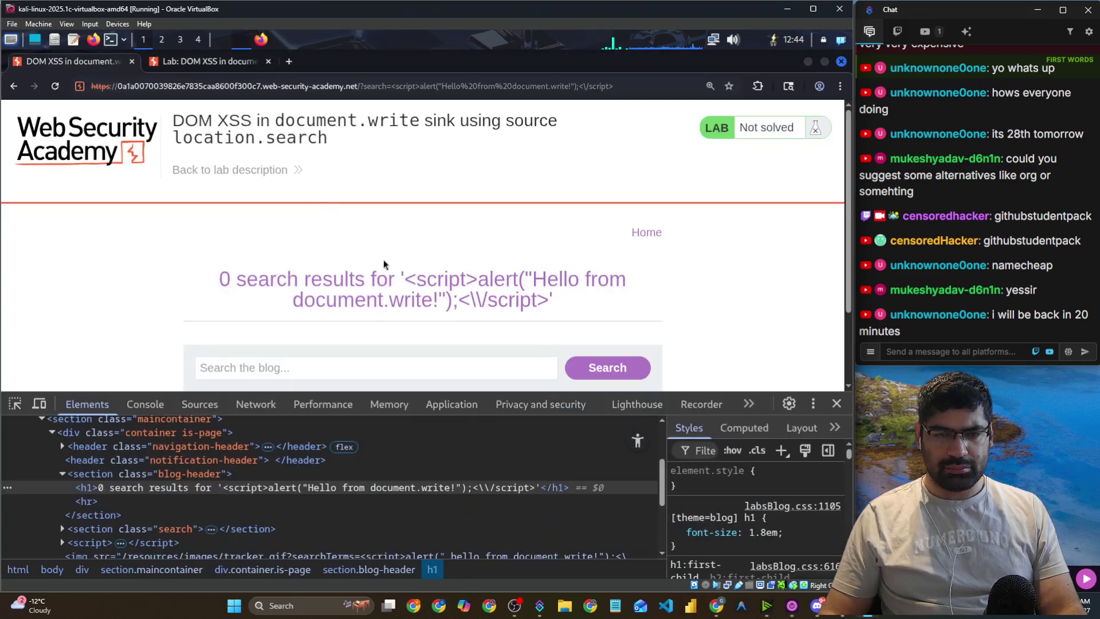
left_click(200, 405)
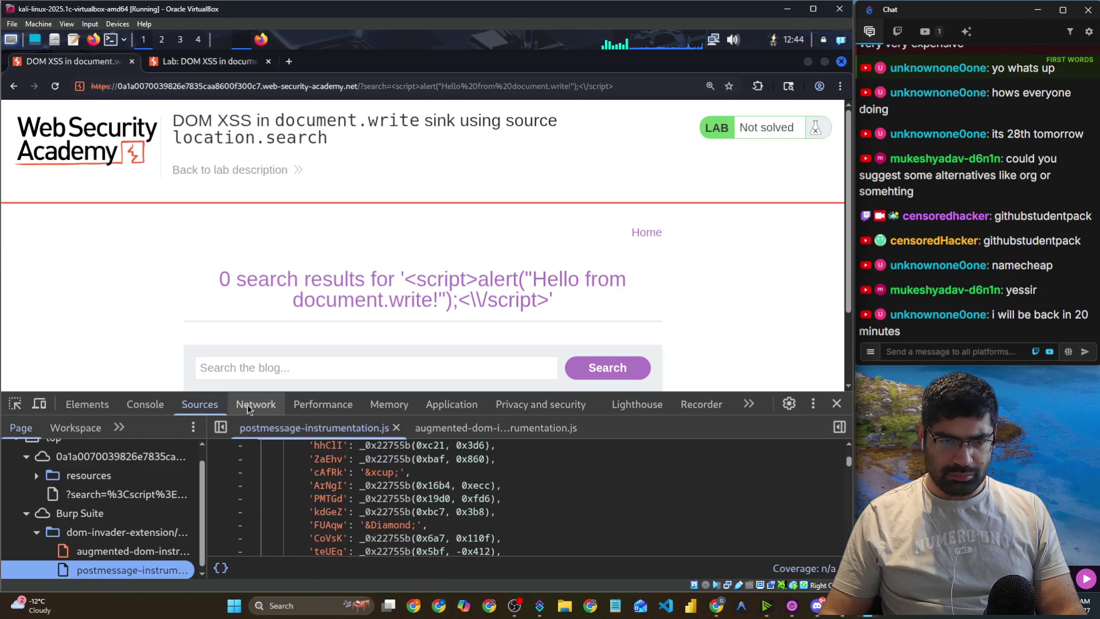
Check Network, Console and Elements, selecting the blog-header section's class value.
left_click(256, 404)
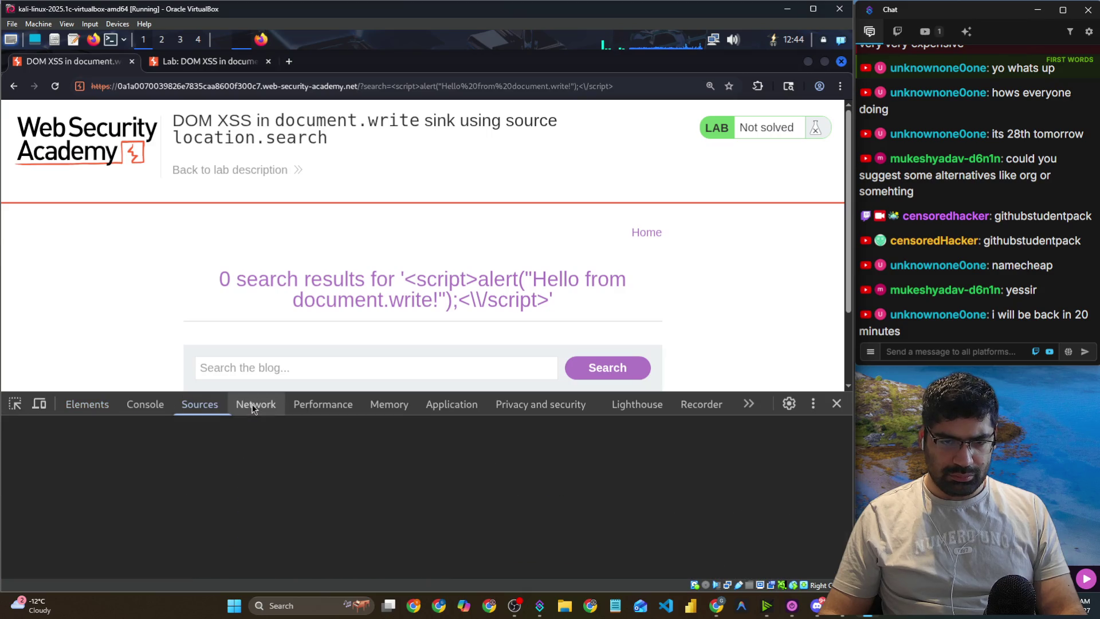
left_click(146, 405)
left_click(79, 405)
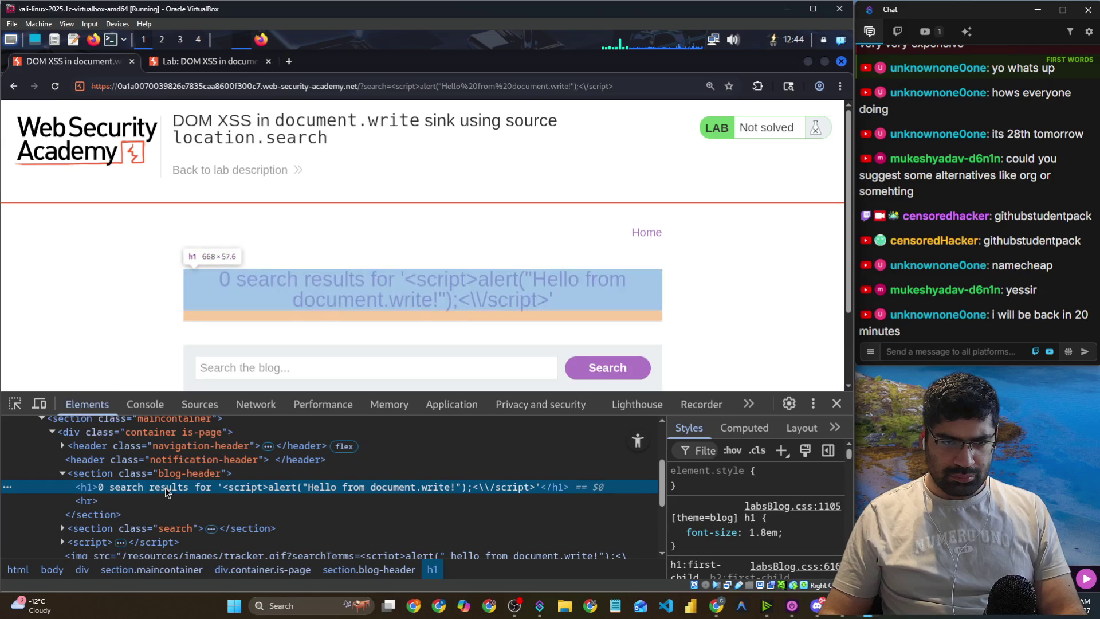
left_click(67, 529)
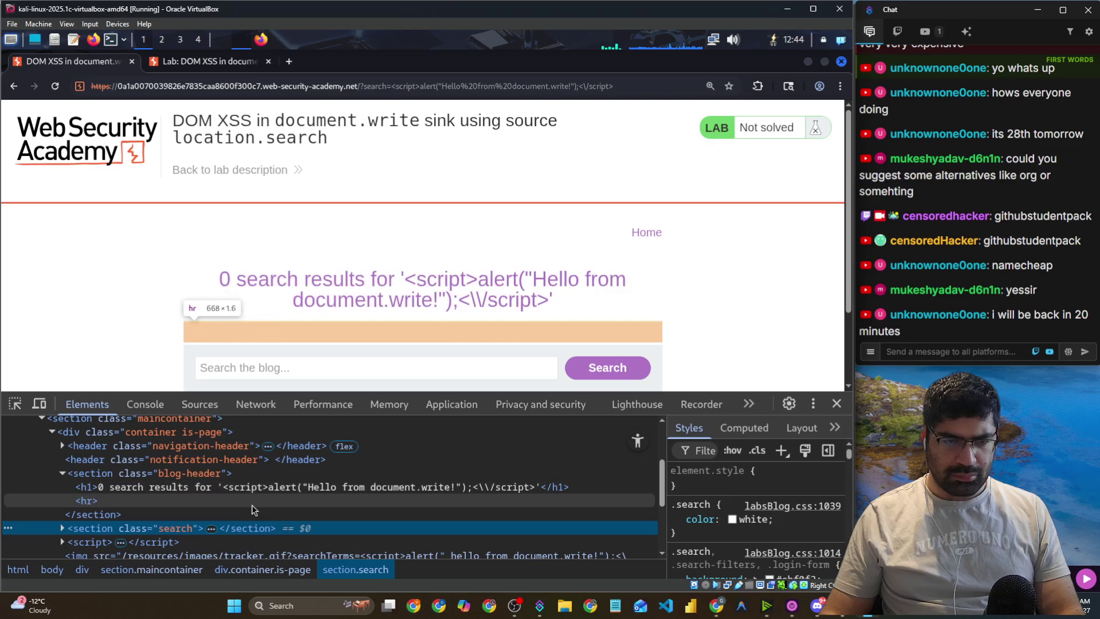
left_click(217, 474)
double_click(201, 478)
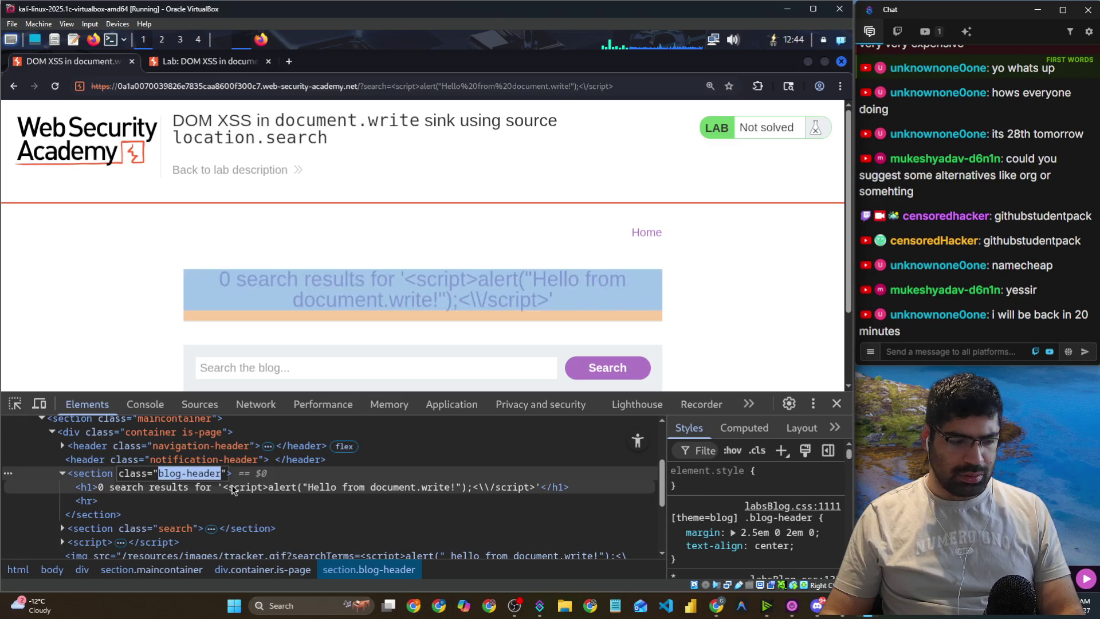
Enlarge the DevTools pane, check Memory and Application, and return to Sources.
left_click(217, 407)
left_click(252, 404)
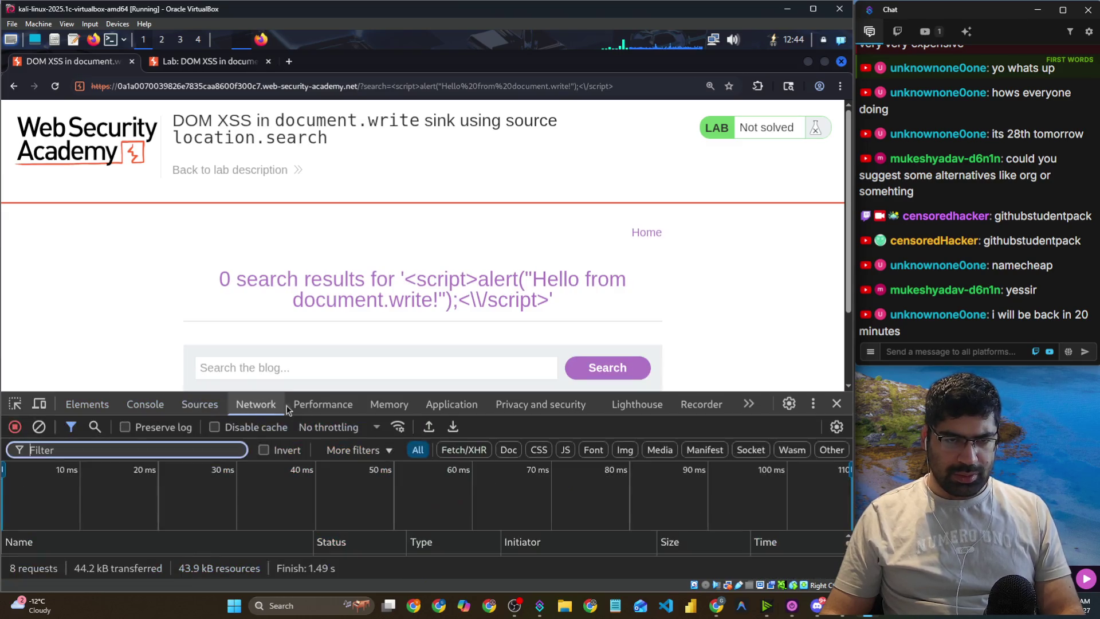
left_click_drag(384, 387, 383, 283)
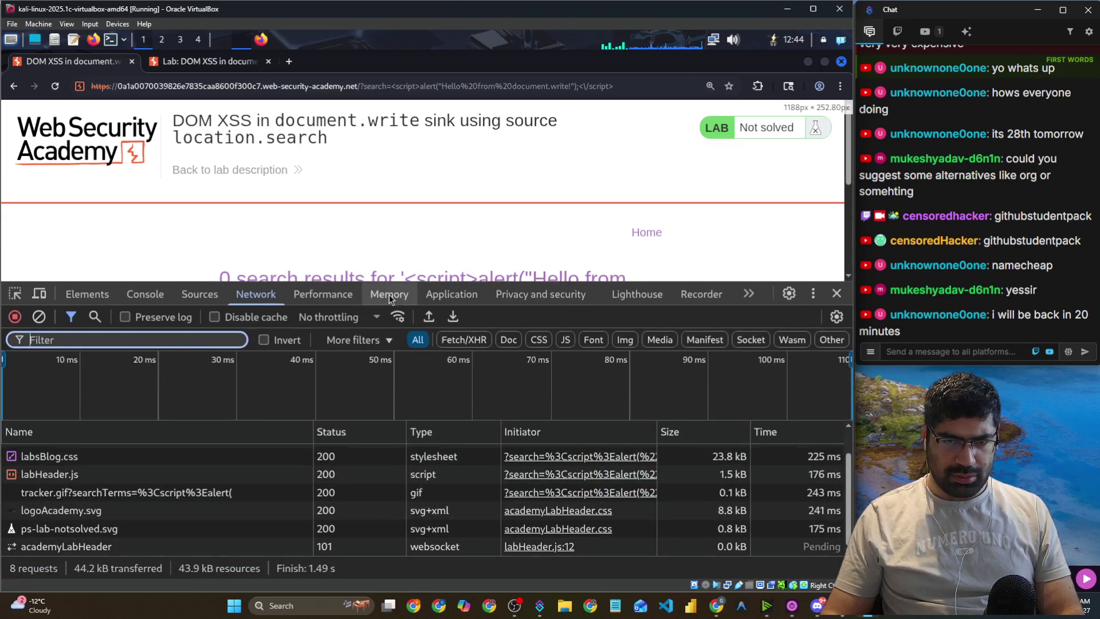
left_click(389, 294)
left_click(452, 294)
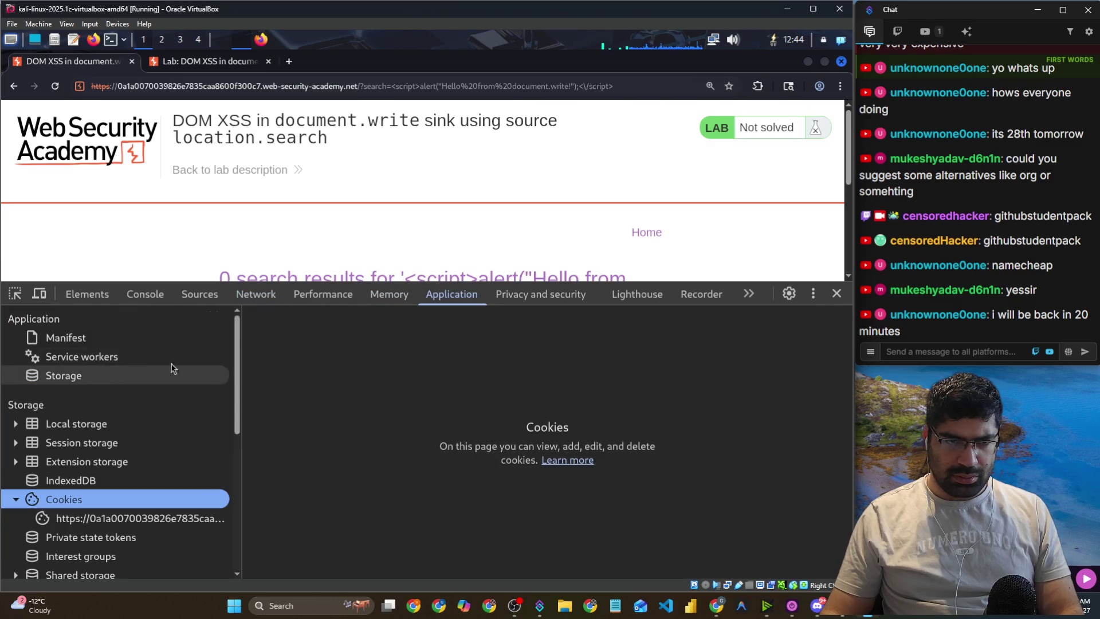
left_click(199, 294)
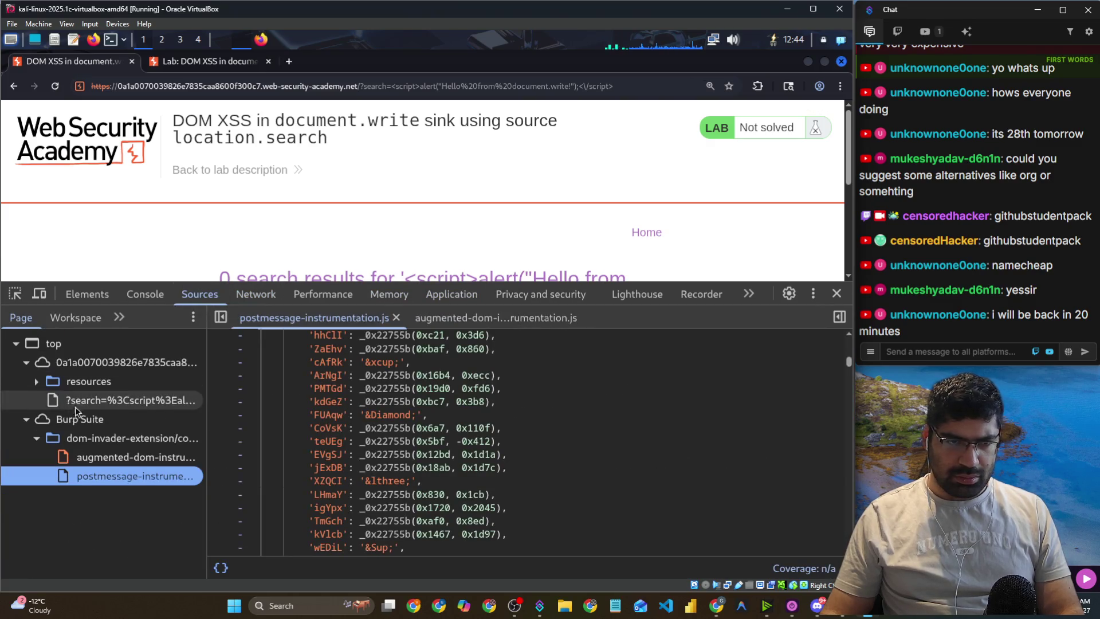
Search the instrumentation scripts for document.write instead of the old blog-header term.
left_click(303, 453)
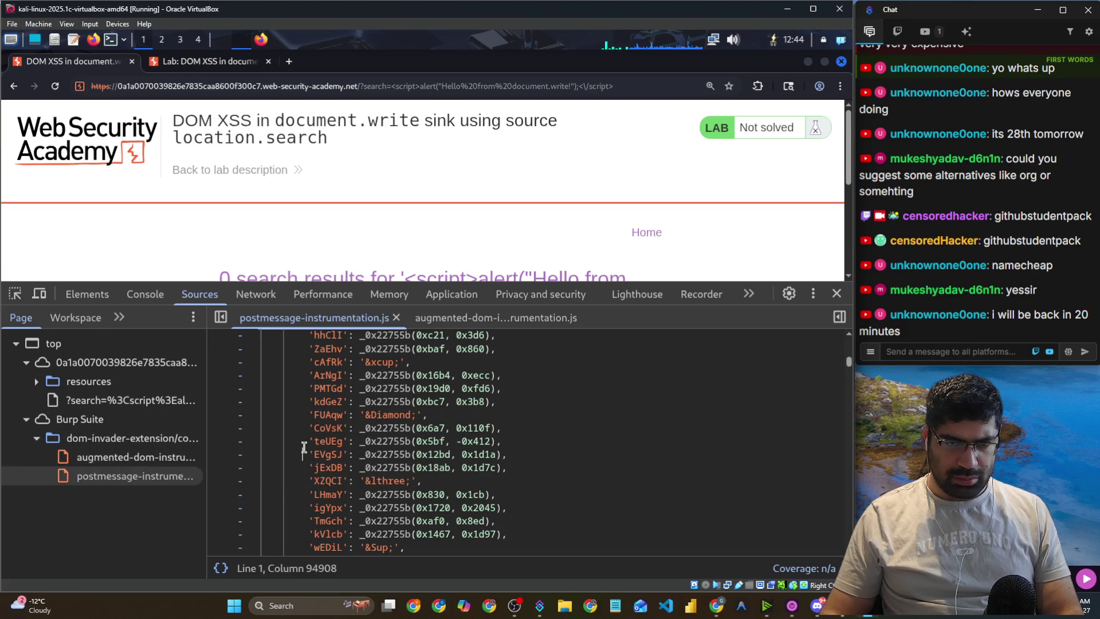
key("ctrl+f")
type("blog-header")
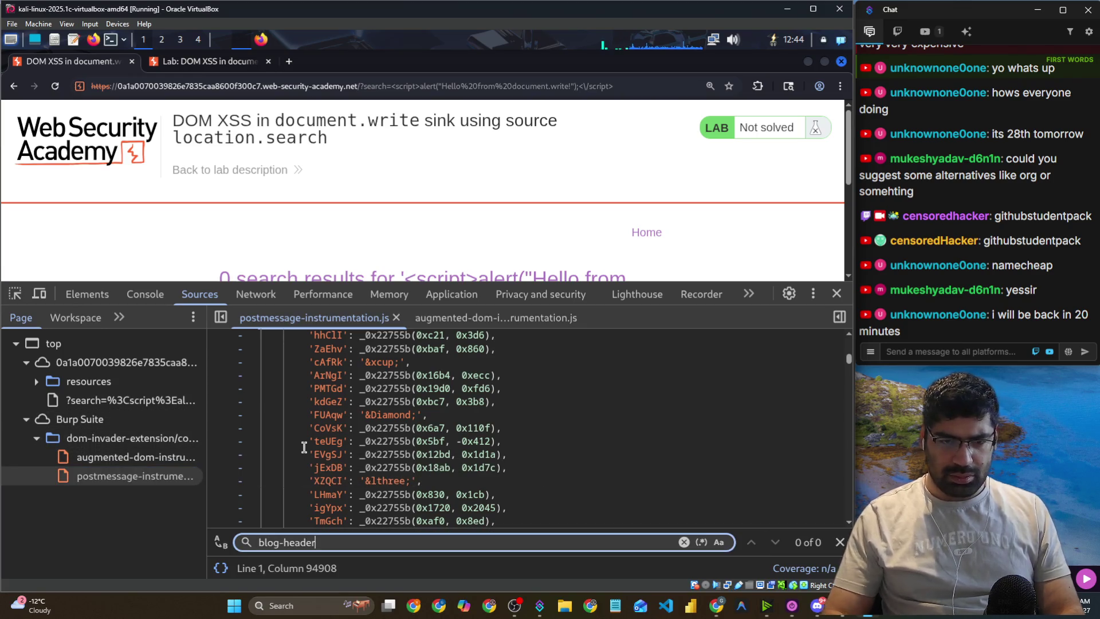
left_click(125, 459)
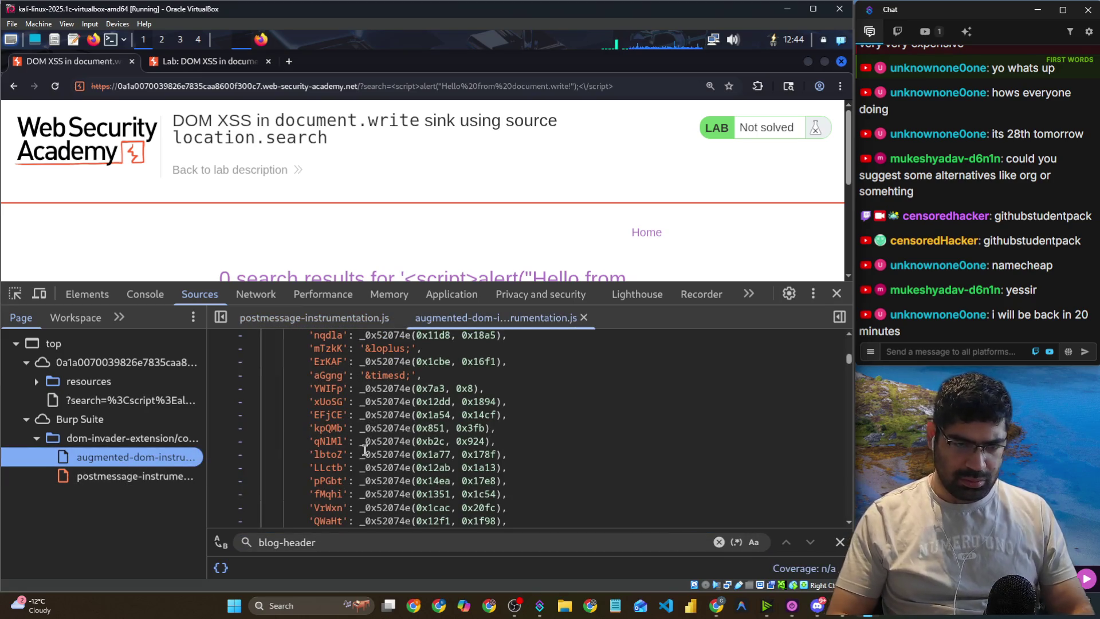
triple_click(328, 545)
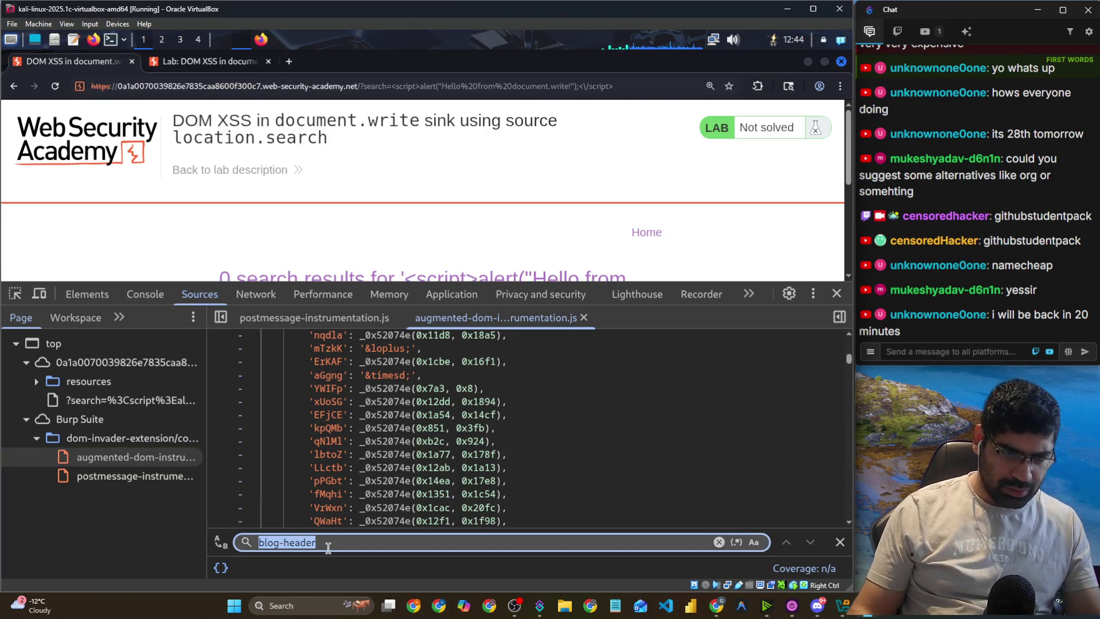
type("documen")
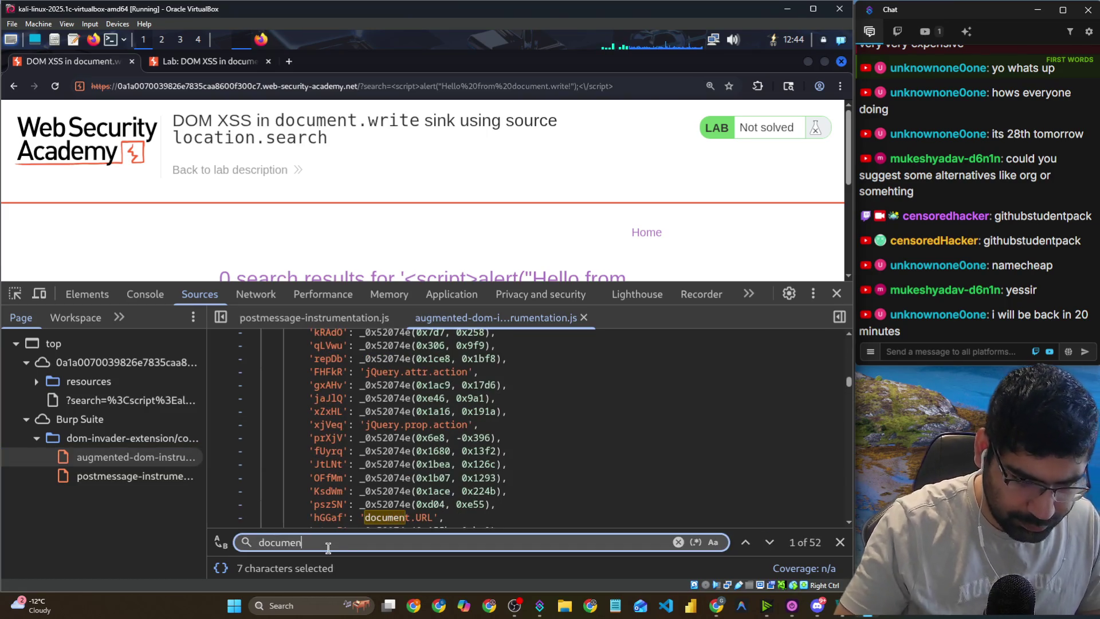
type("t.wr")
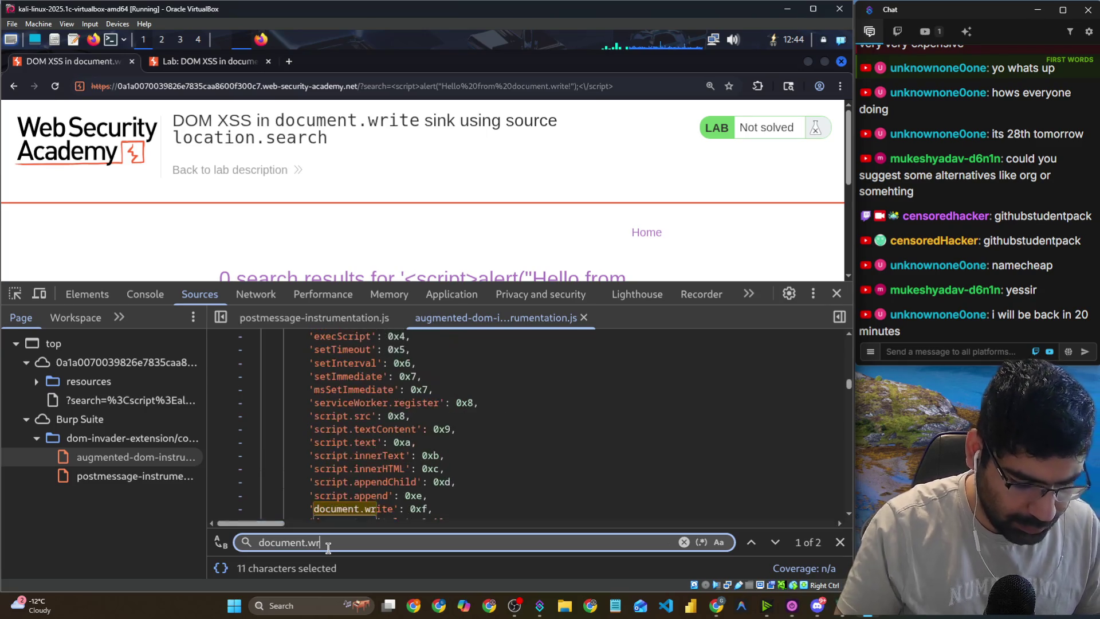
type("ite")
triple_click(328, 544)
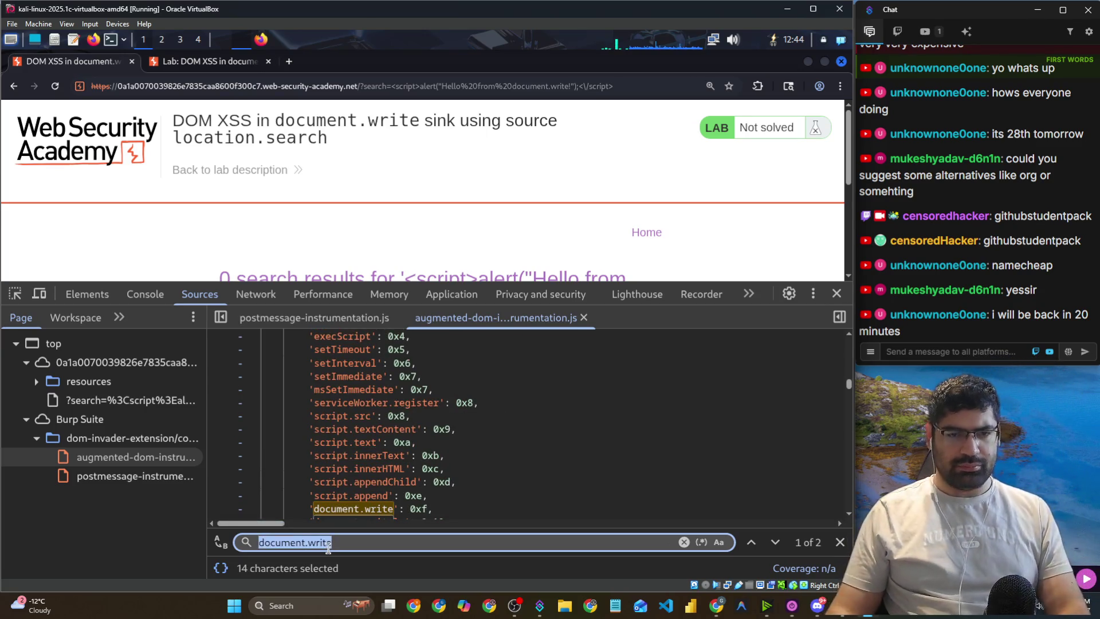
key("Return")
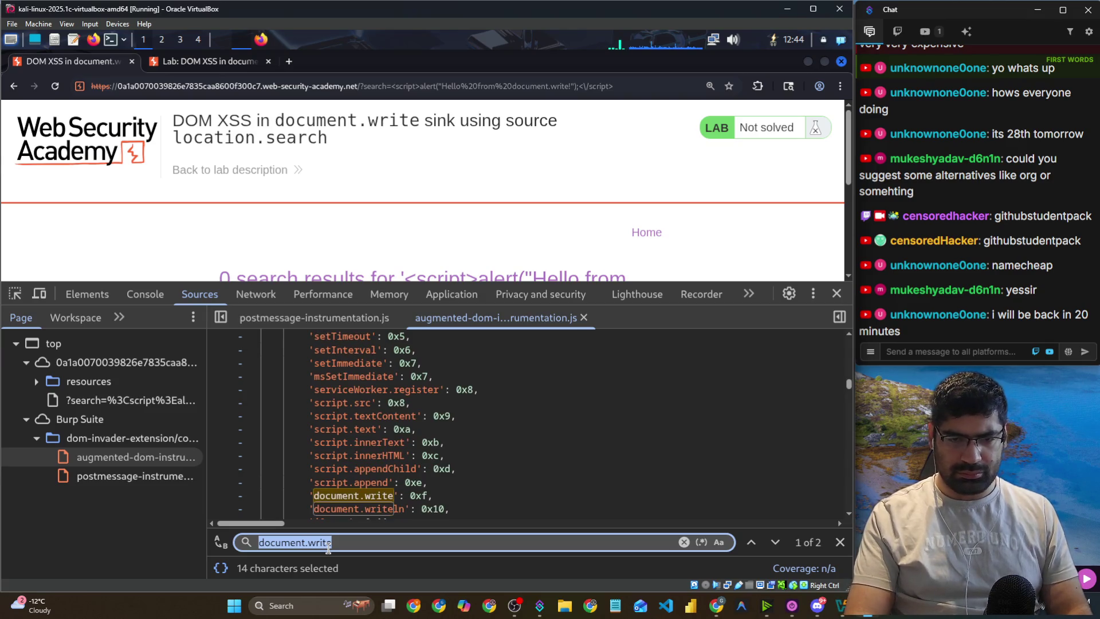
Expand the resources folder and step to document.write match 2 of 4 in the lab page source.
left_click(125, 471)
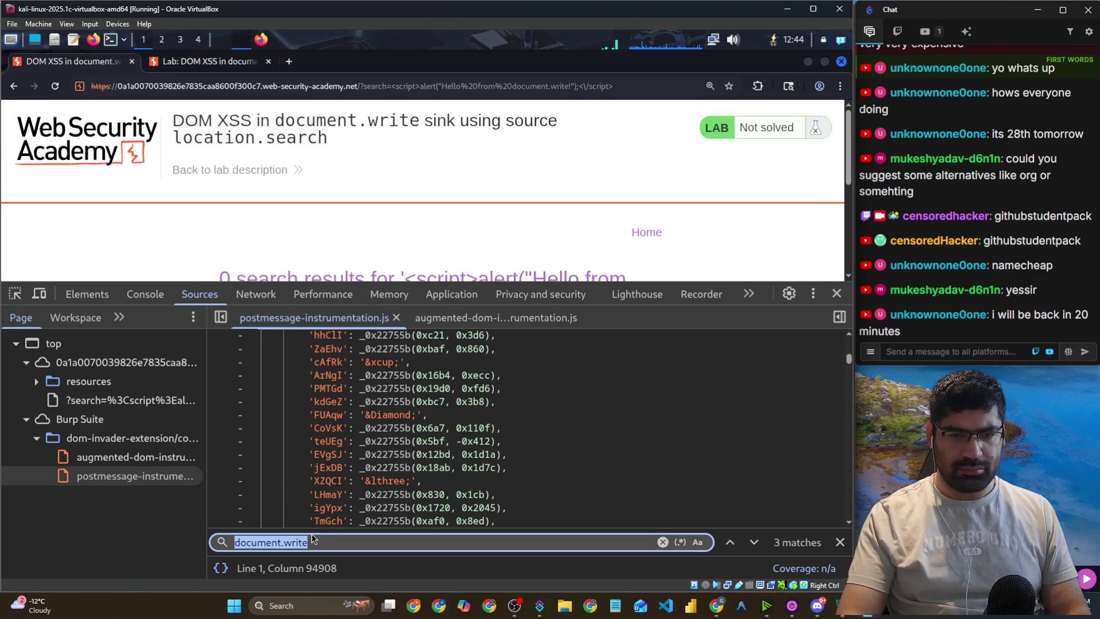
key("Return")
key("shift+Return")
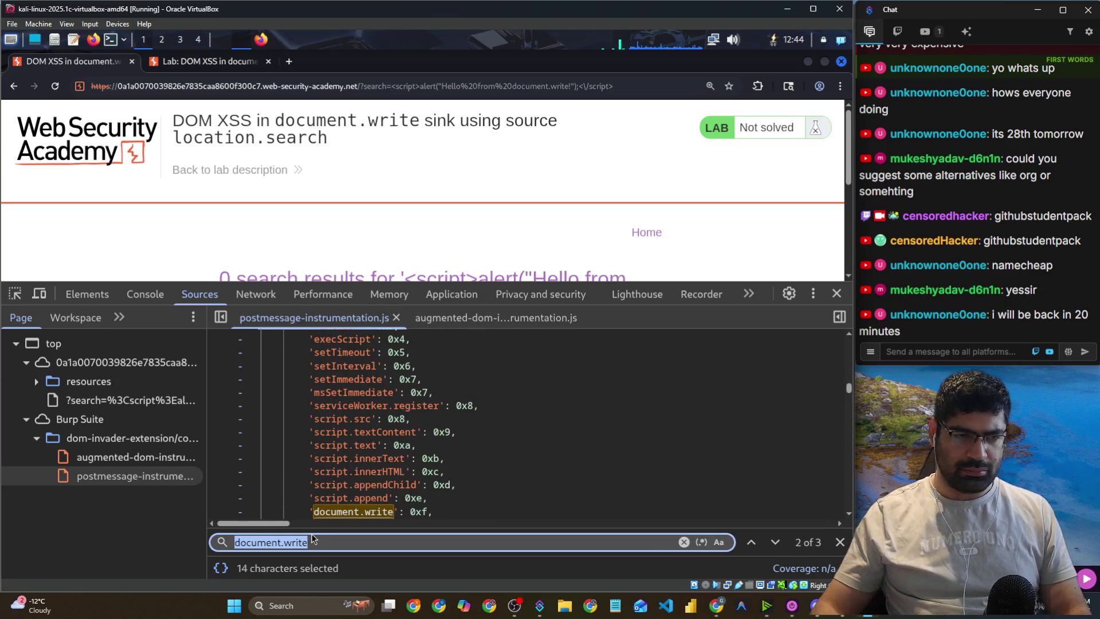
left_click(125, 408)
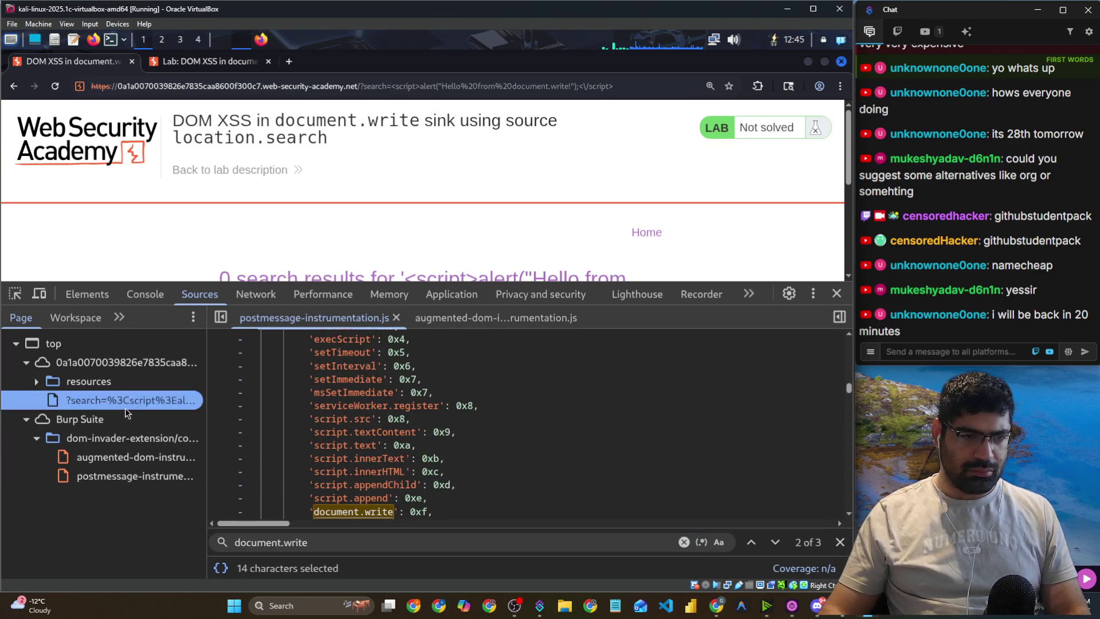
left_click(47, 384)
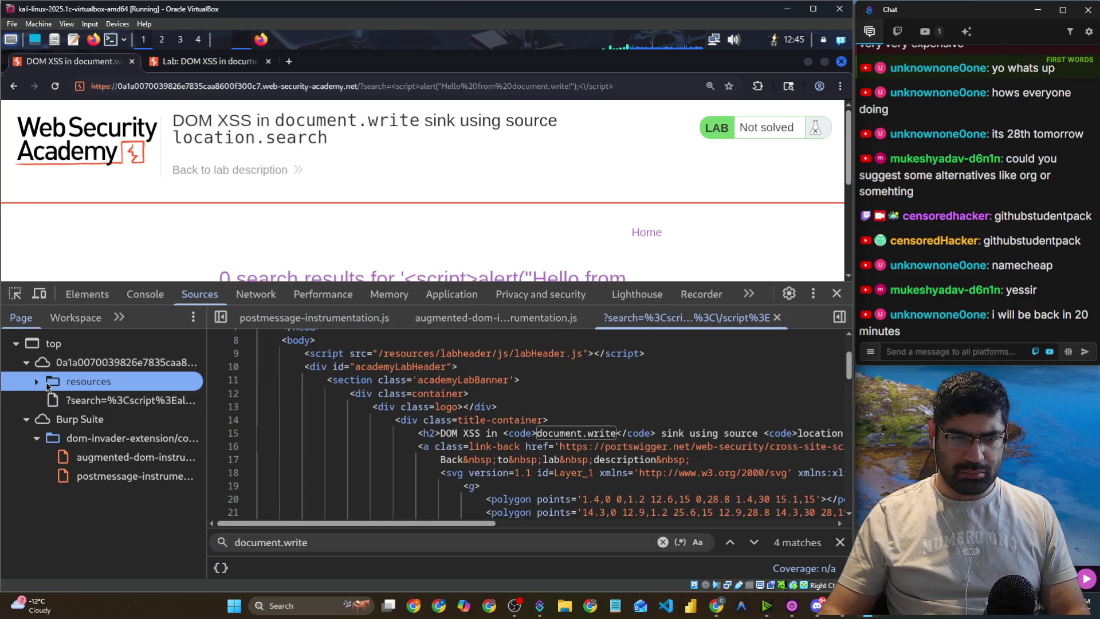
left_click(37, 382)
left_click(310, 536)
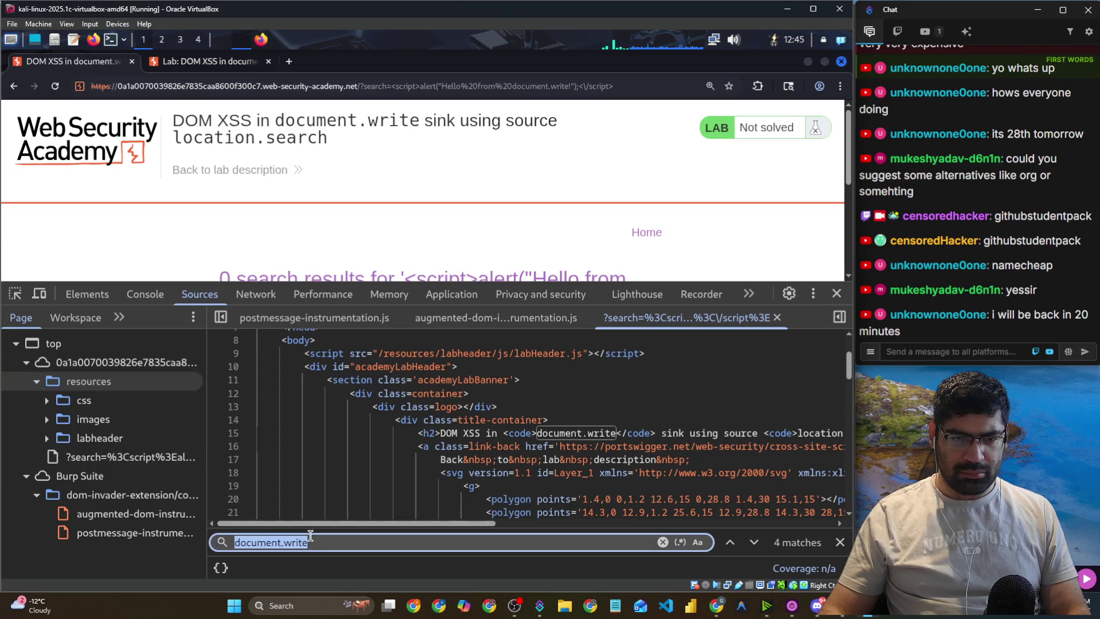
key("Return")
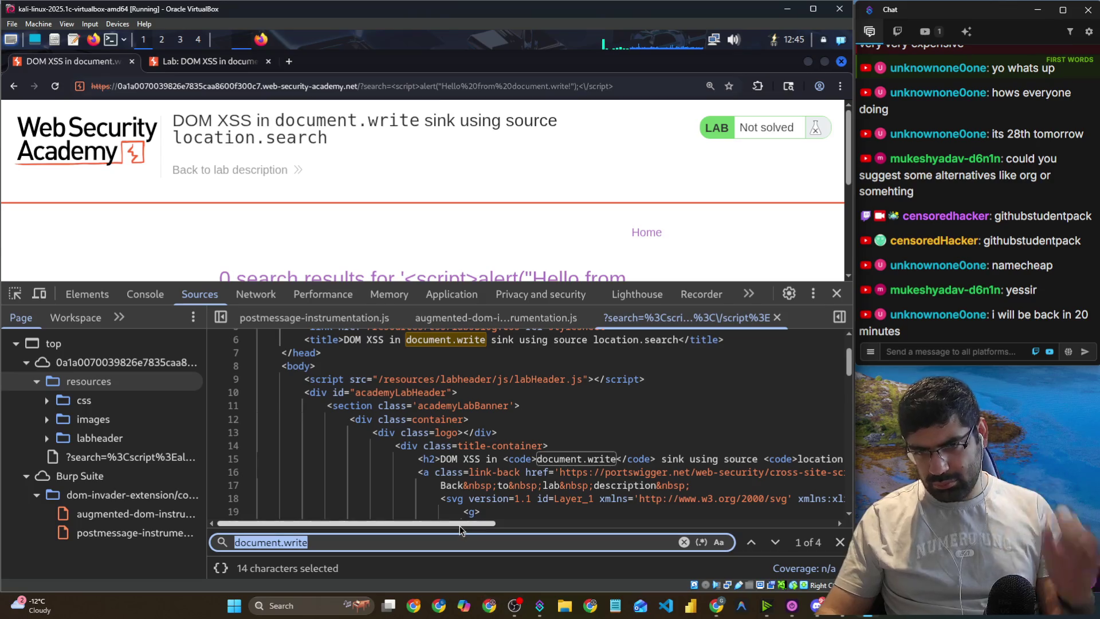
left_click_drag(463, 528, 503, 527)
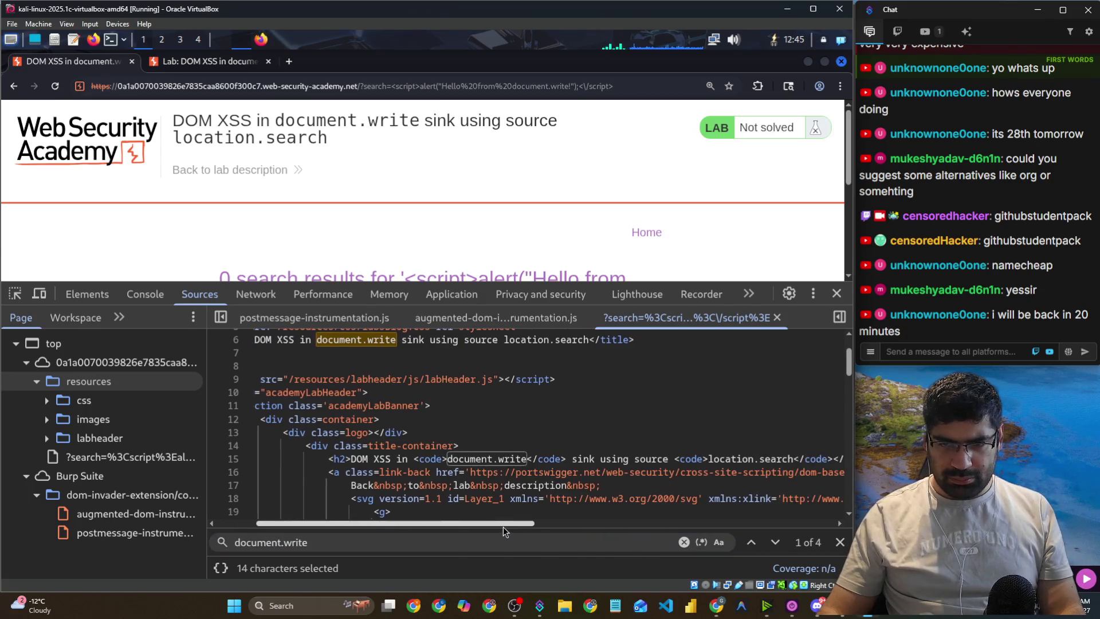
left_click(451, 536)
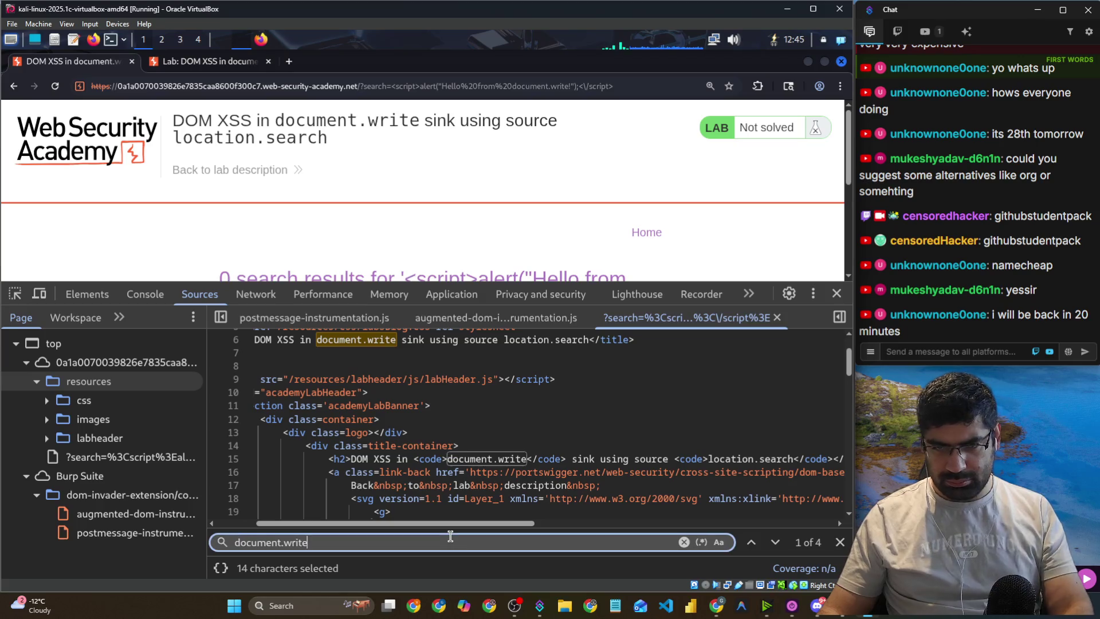
key("Return")
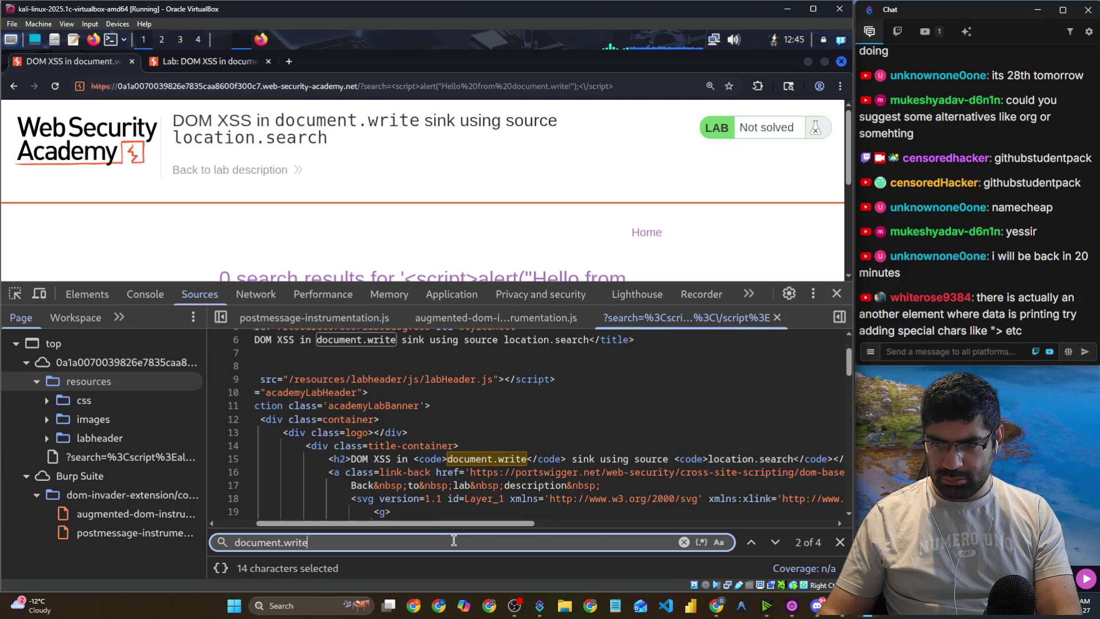
scroll(480, 452, "down", 5)
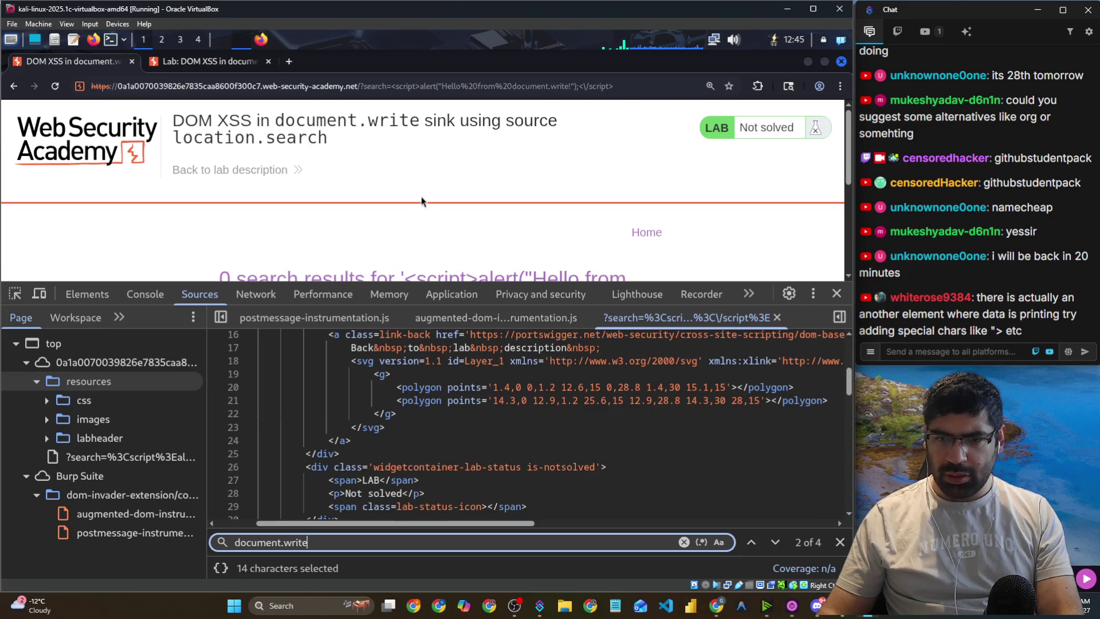
Inspect the stray "> text under the search box and select its node in Elements.
scroll(422, 198, "down", 5)
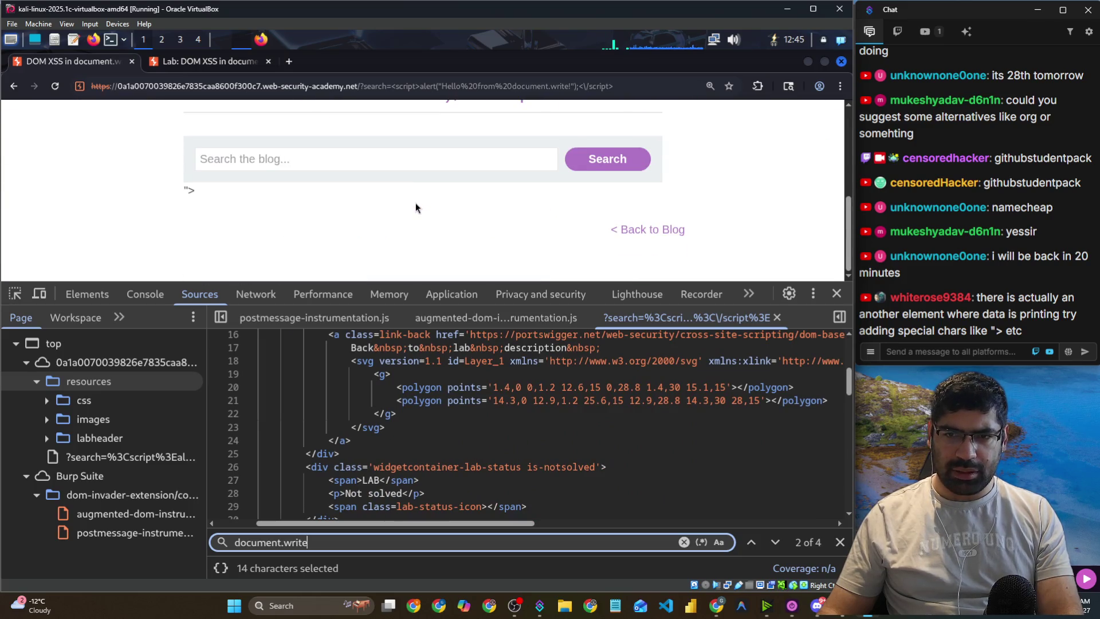
left_click_drag(213, 195, 170, 191)
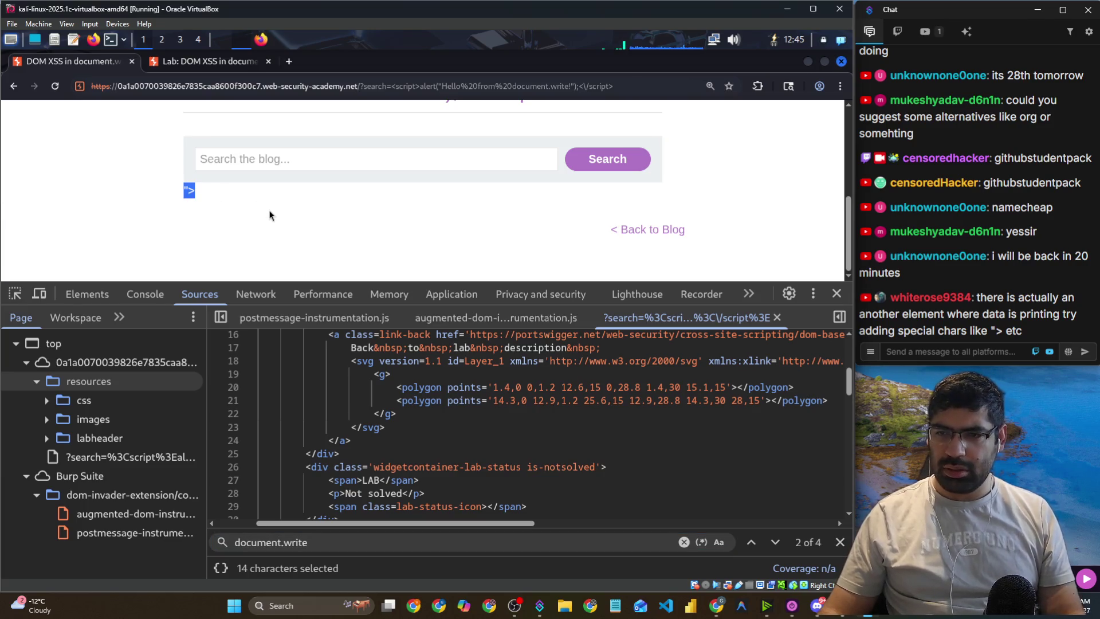
left_click(210, 210)
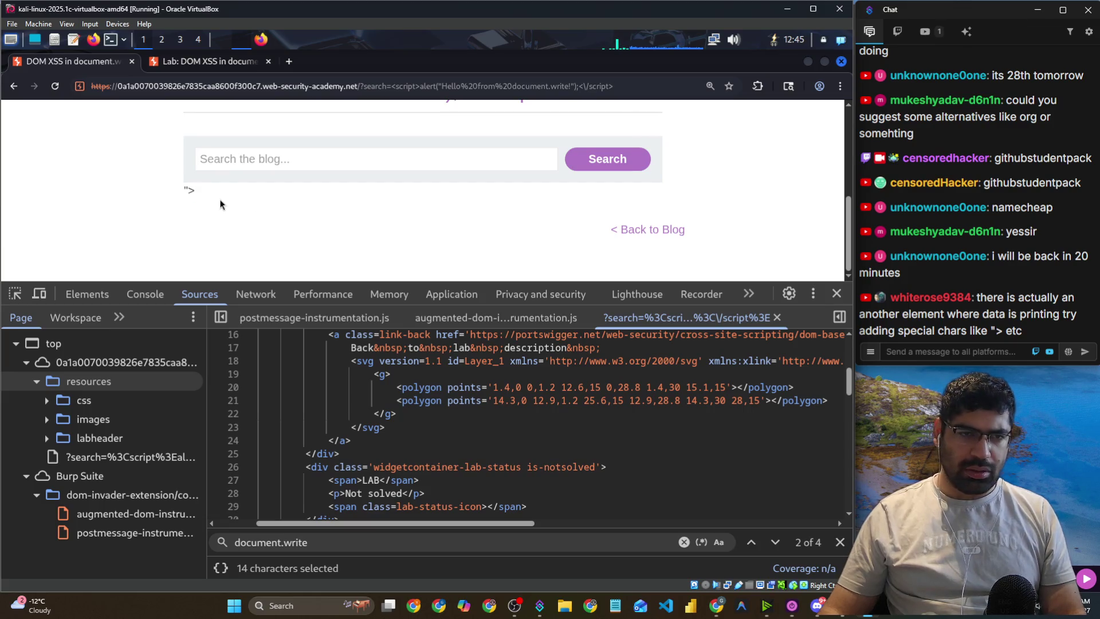
right_click(184, 190)
left_click(223, 468)
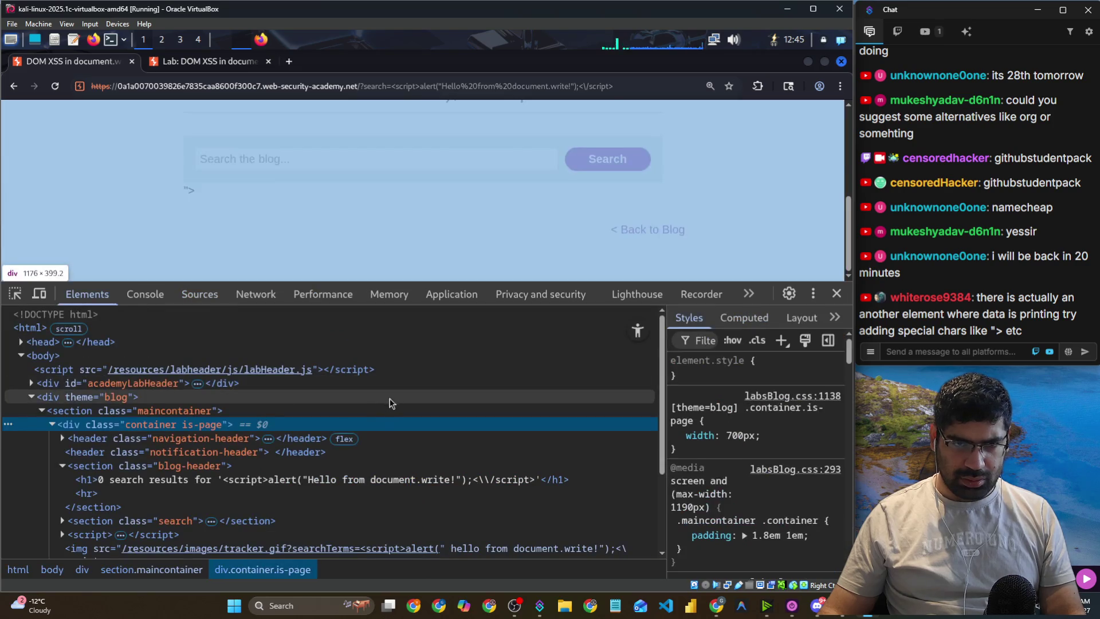
scroll(404, 514, "down", 4)
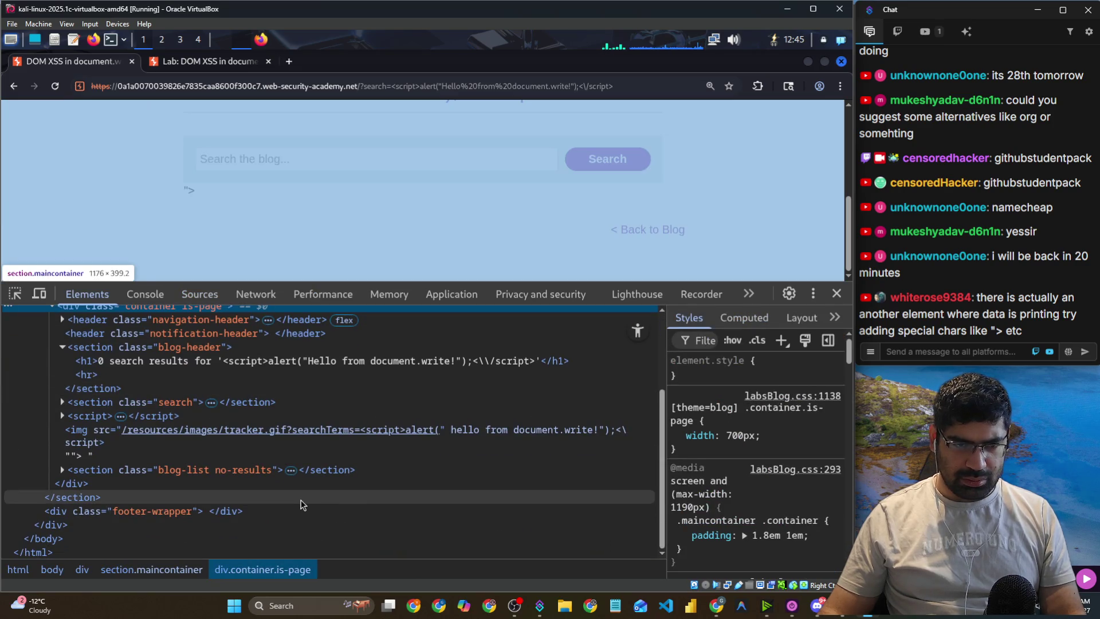
left_click(295, 459)
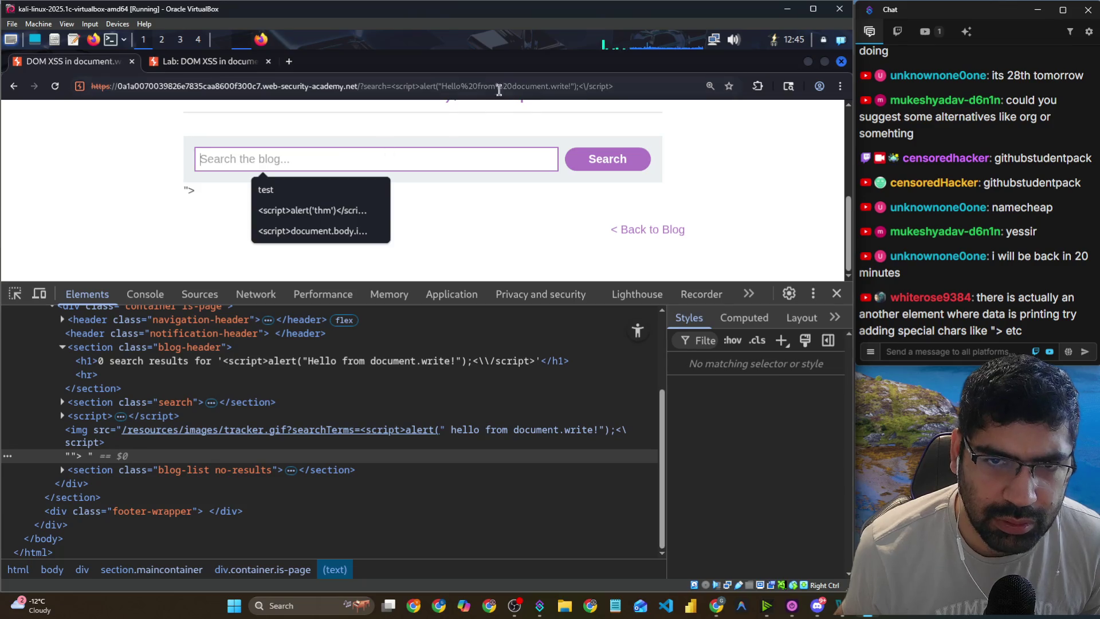
left_click(394, 86)
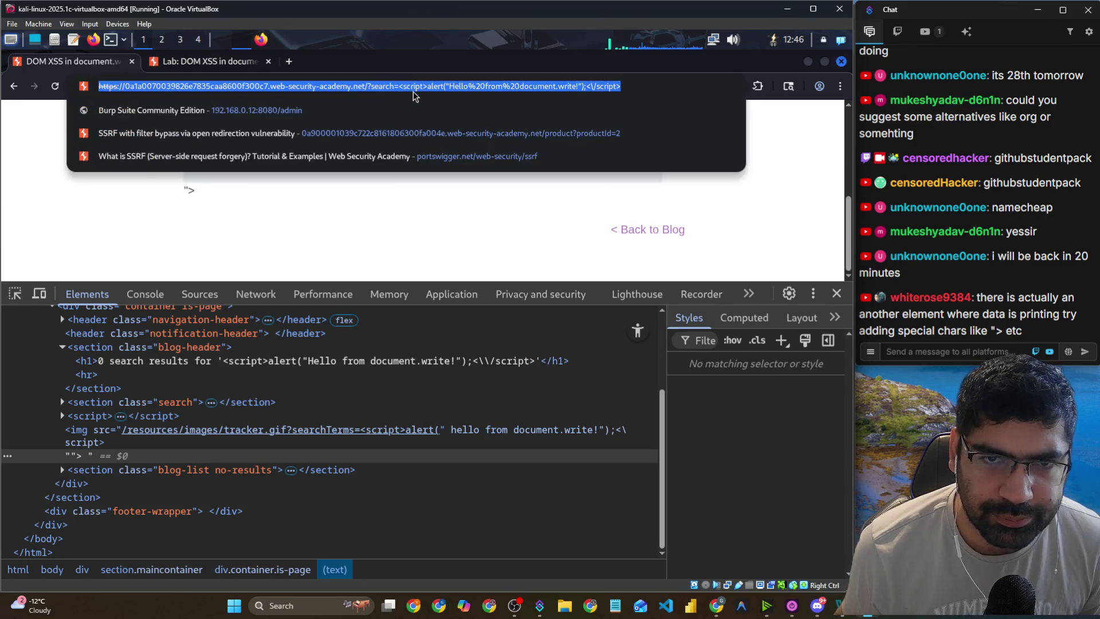
Rerun the lab search with "> inserted right after search= in the URL.
left_click(401, 86)
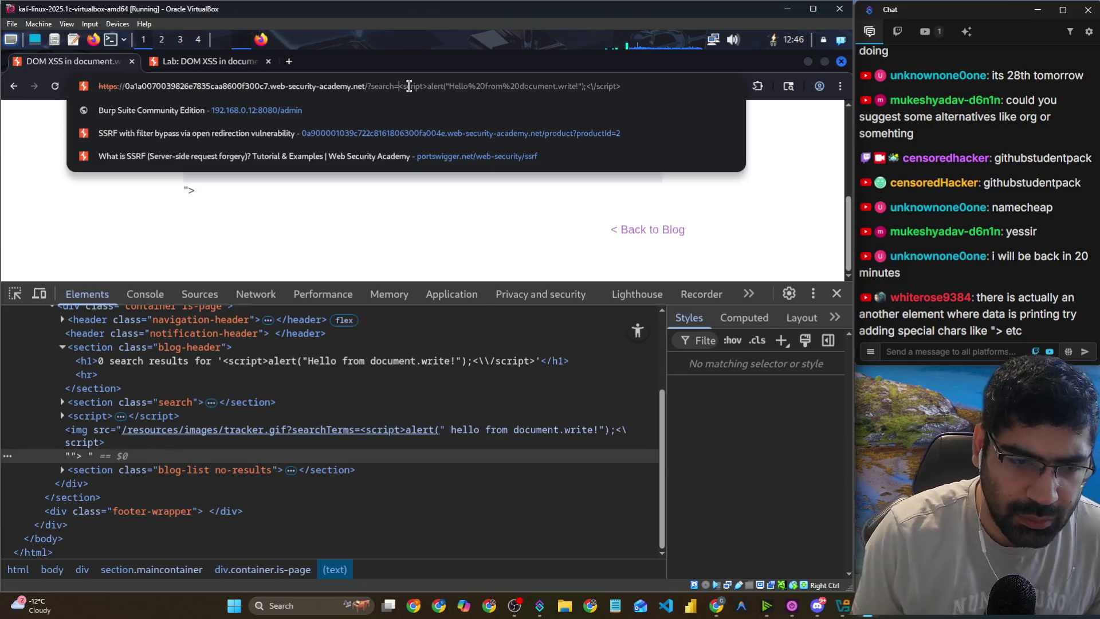
type("\"")
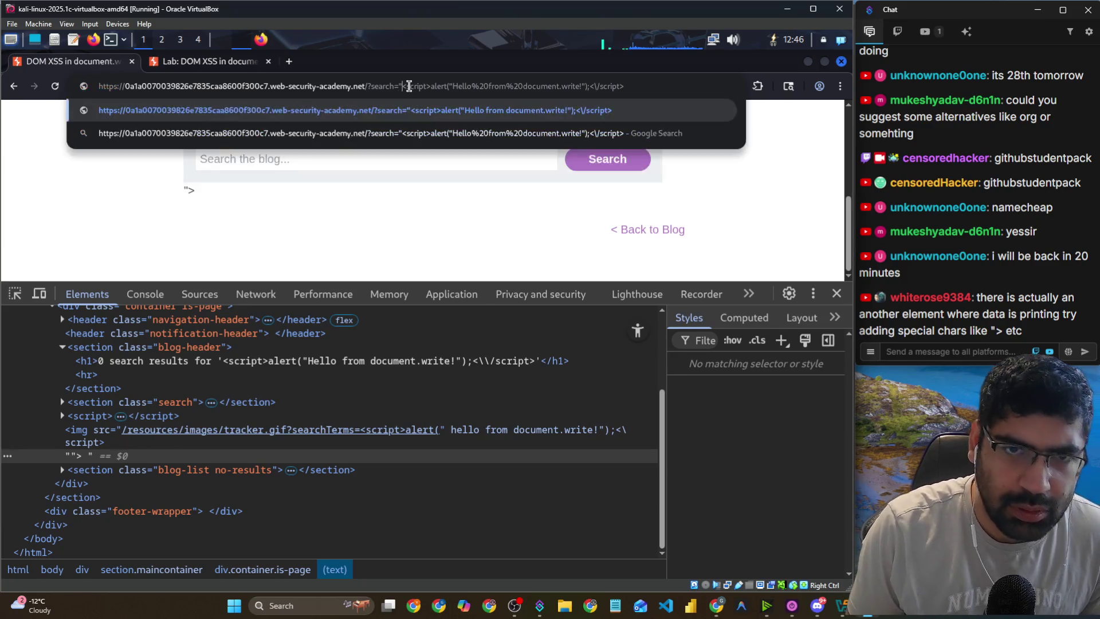
type(">")
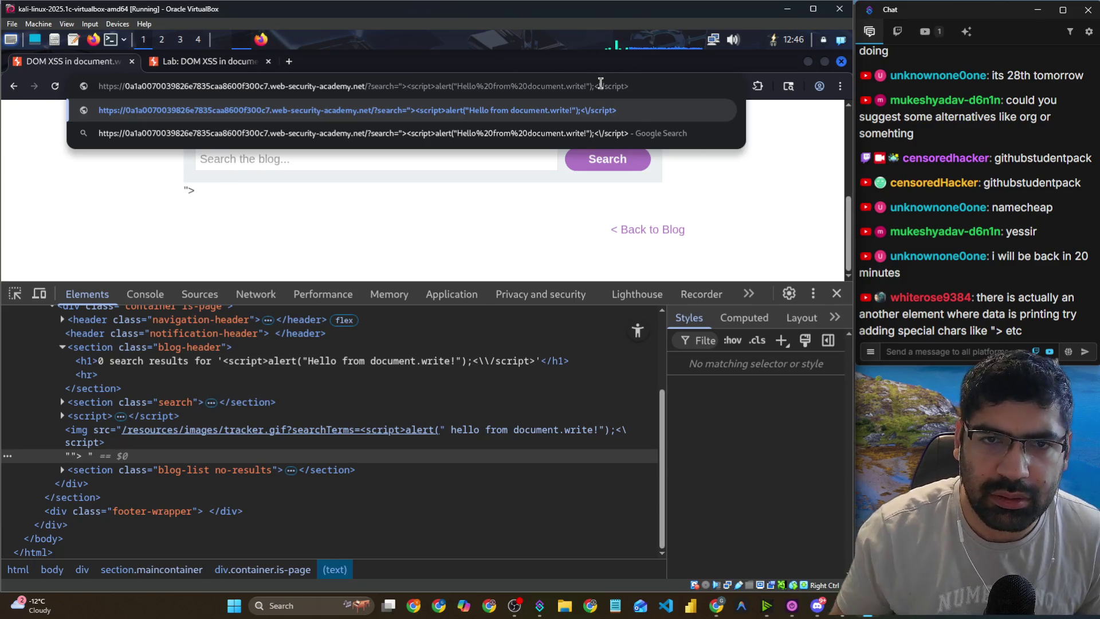
key("Return")
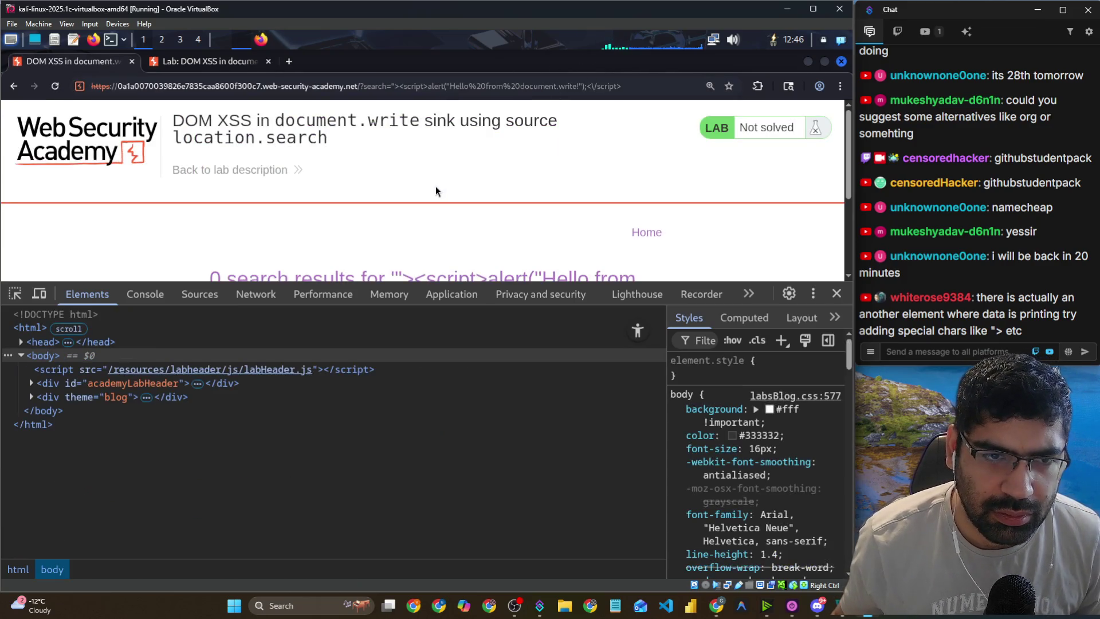
scroll(436, 191, "down", 3)
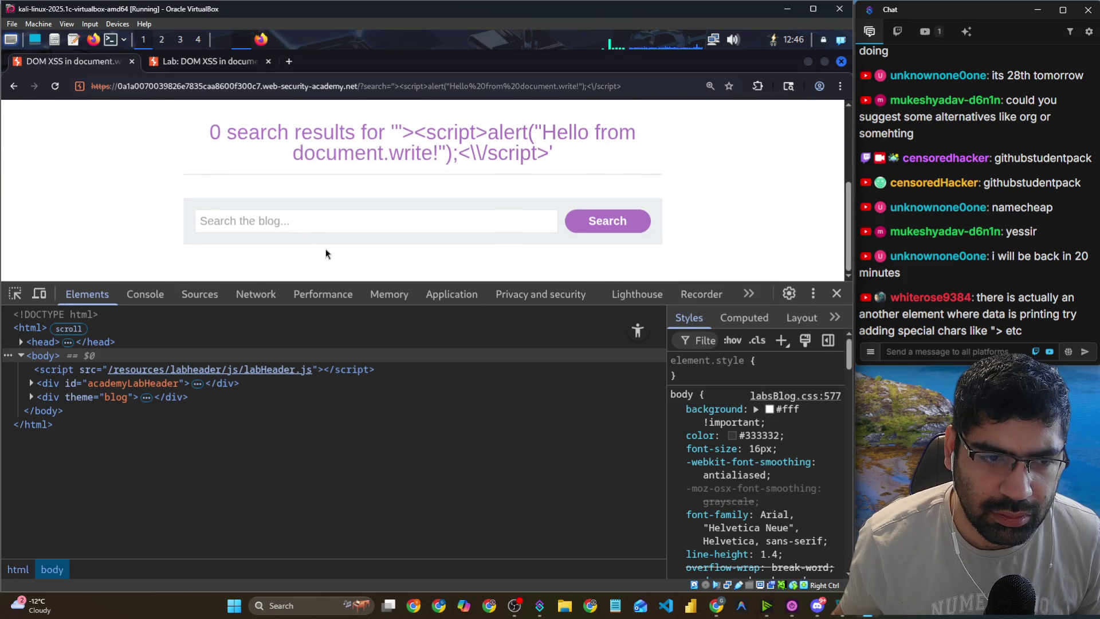
Replace the <script> payload in the URL with " onload="alert( after search=.
left_click(397, 86)
left_click_drag(401, 86, 668, 87)
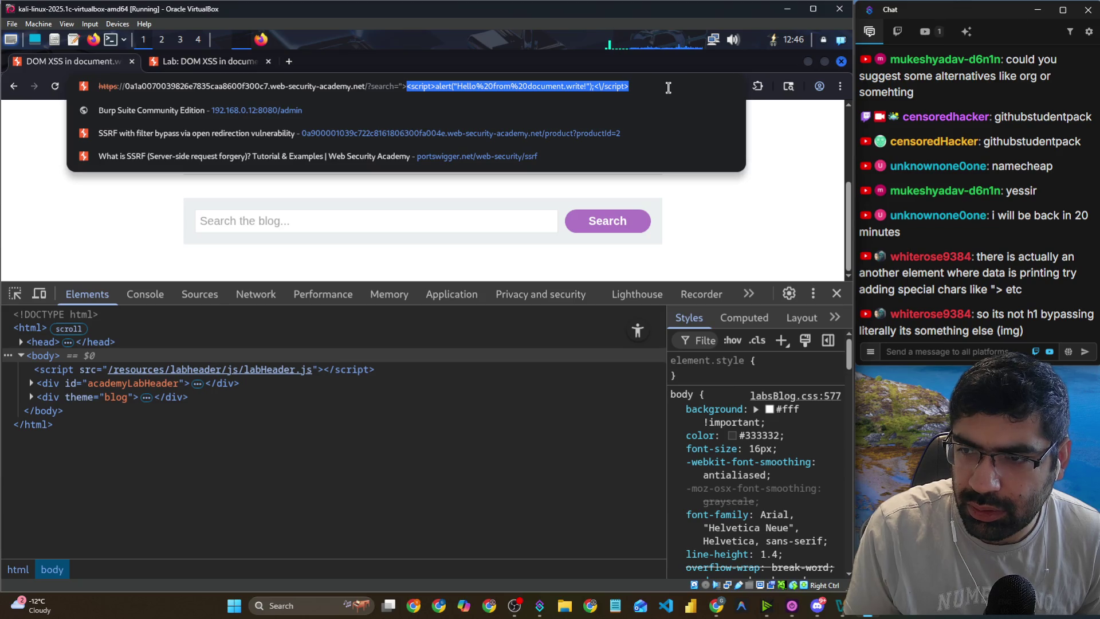
key("BackSpace")
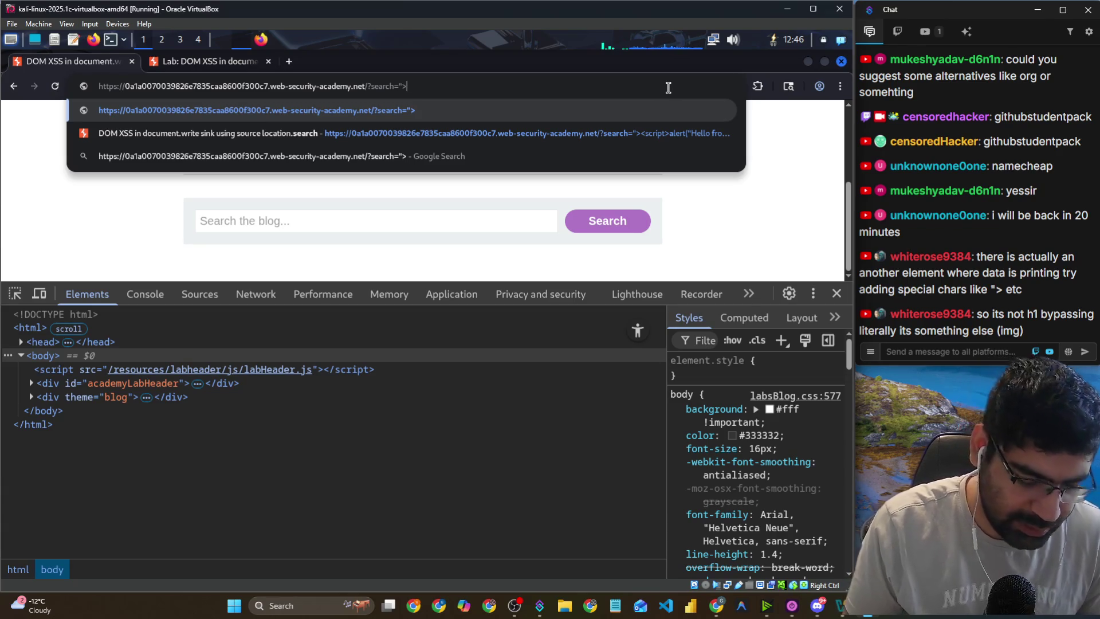
type("<")
key("BackSpace")
key("BackSpace")
key("BackSpace")
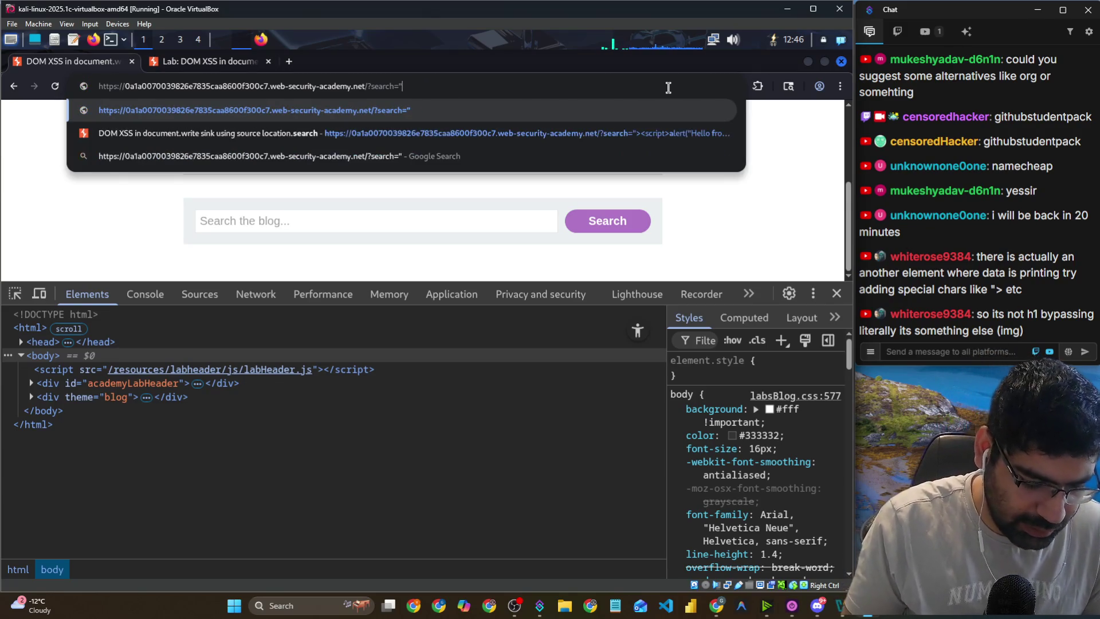
type("onload=\"a")
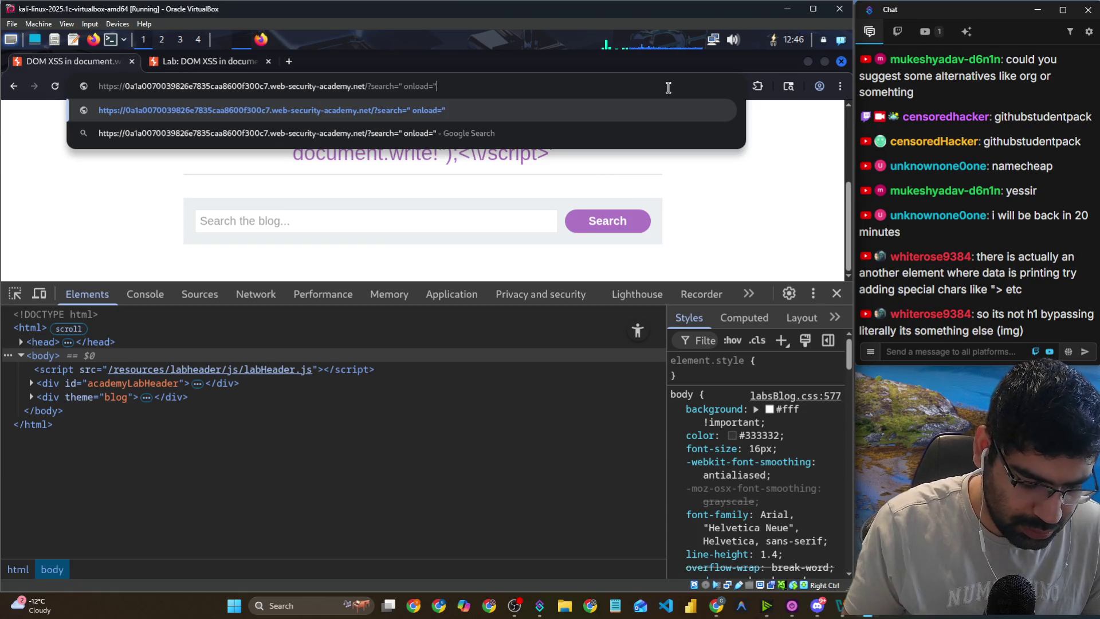
type("le")
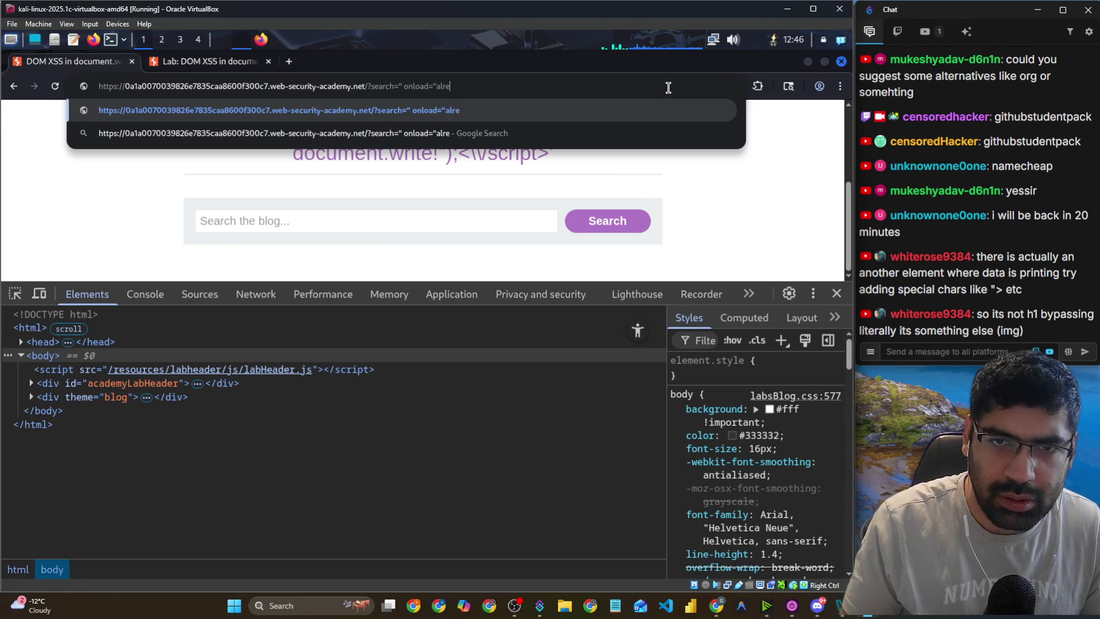
type("r")
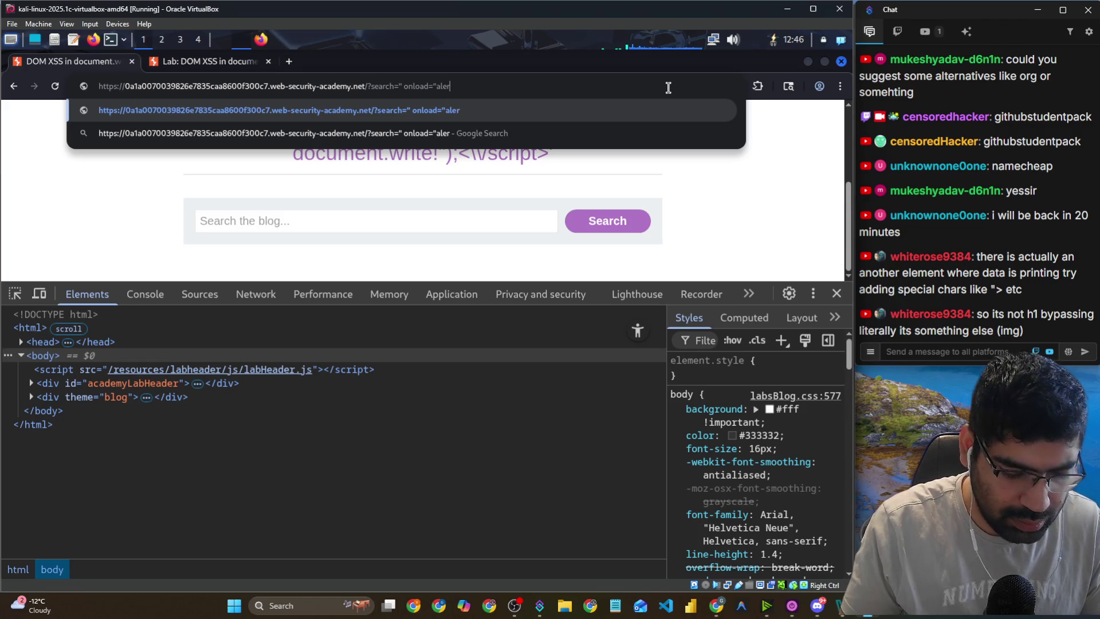
type("t")
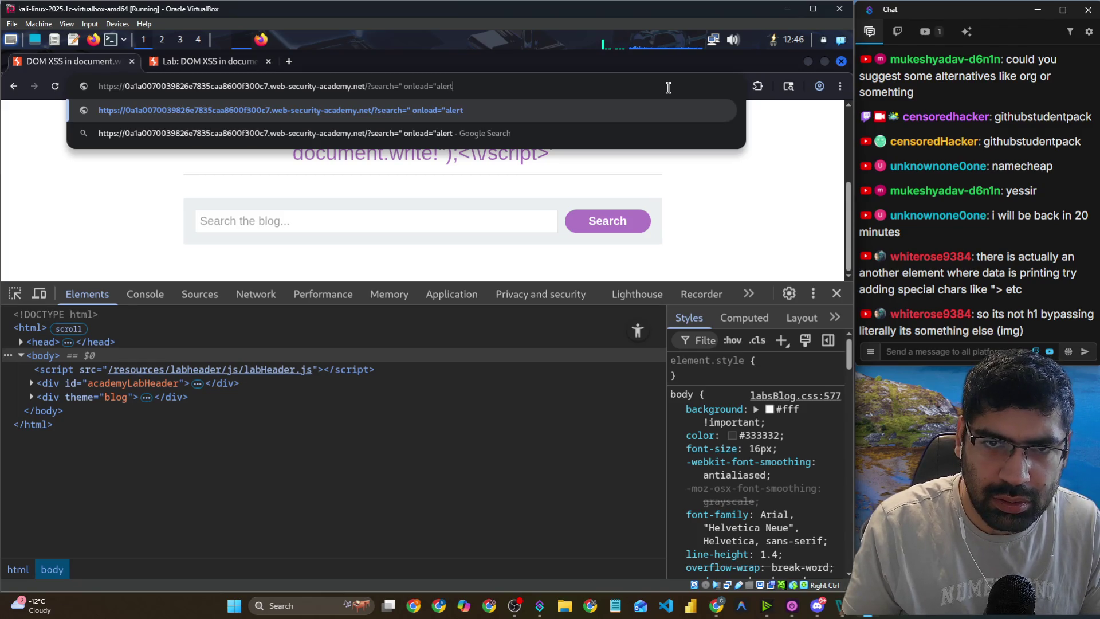
type("(")
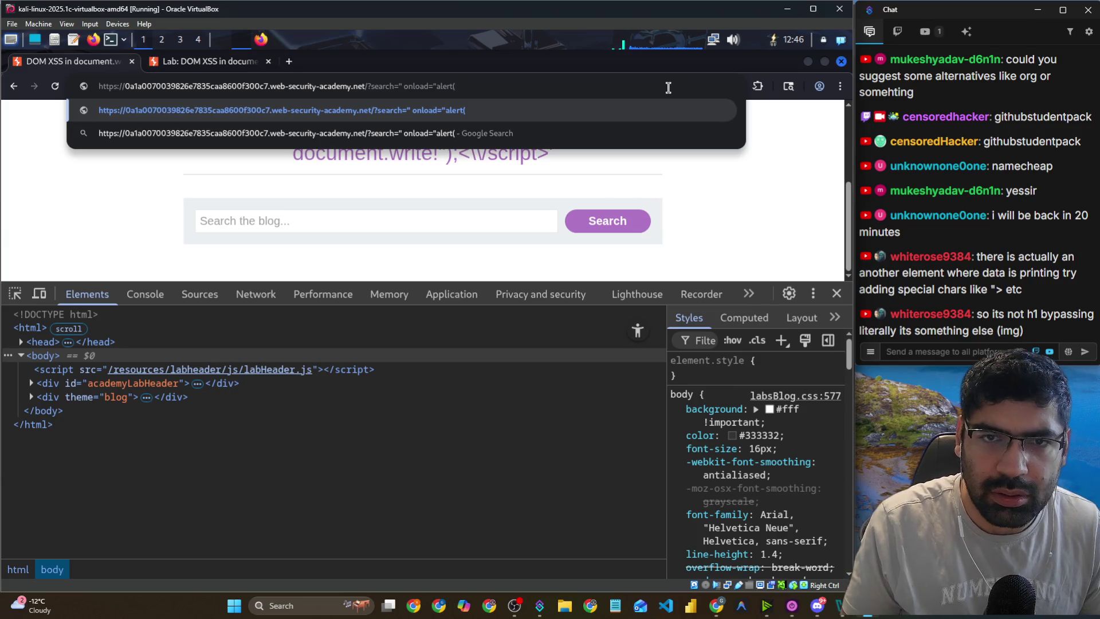
key("alt+Tab")
Show XSSNow img payloads from All Categories and select the onerror=alert(1) portion.
key("ctrl+Tab")
scroll(700, 319, "down", 4)
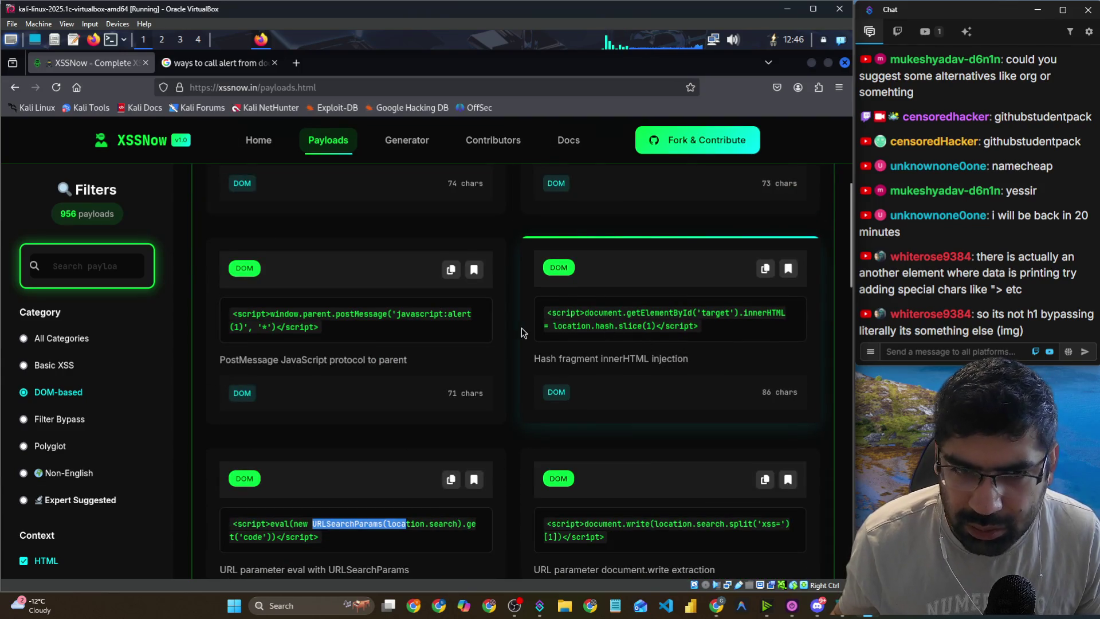
scroll(391, 301, "down", 4)
scroll(390, 299, "down", 8)
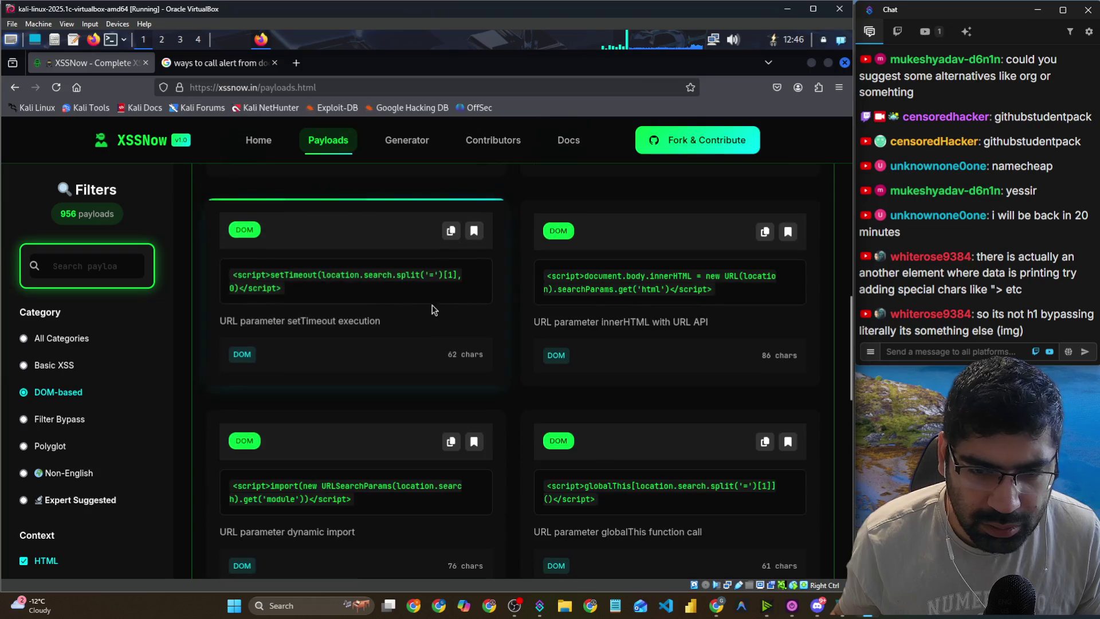
left_click(110, 271)
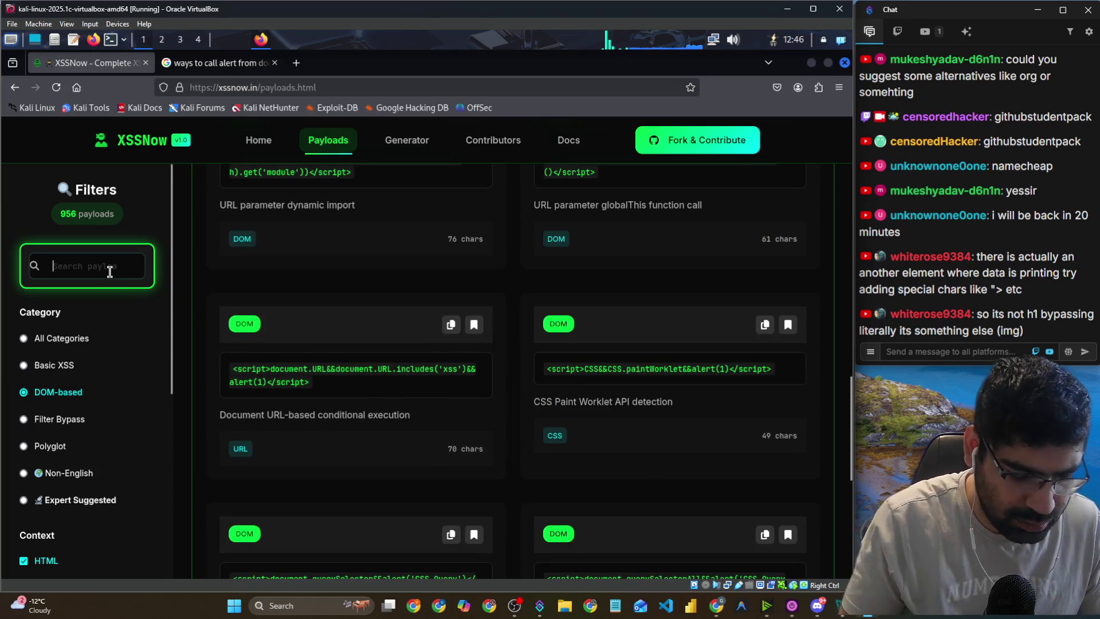
scroll(103, 265, "down", 5)
scroll(100, 259, "up", 5)
type("img")
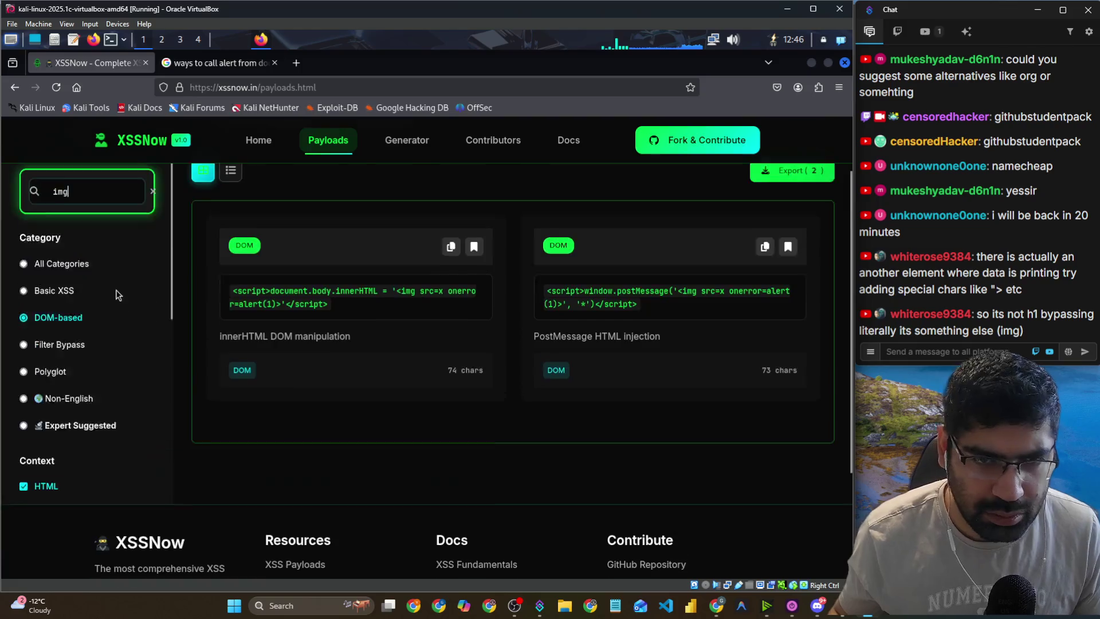
left_click(57, 338)
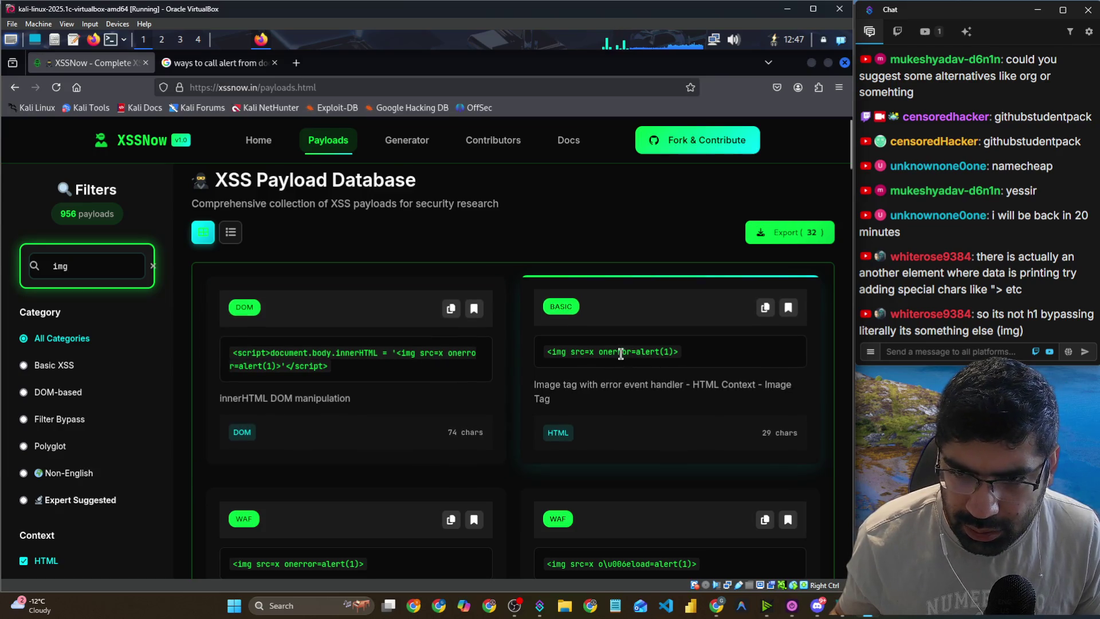
left_click_drag(603, 352, 676, 355)
key("alt+Tab")
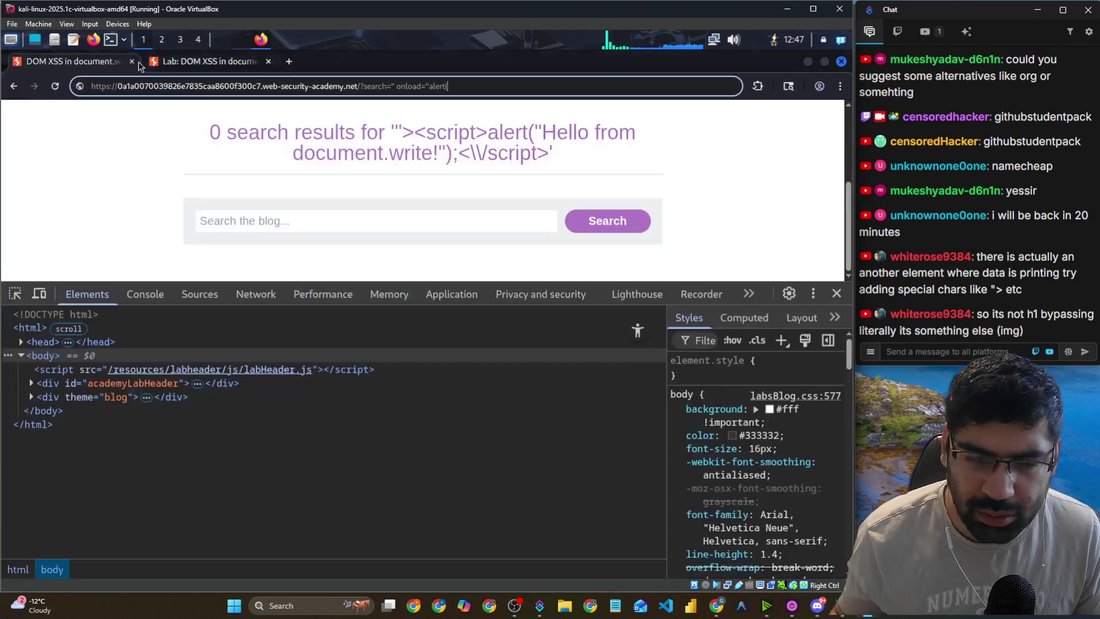
Change the lab URL's search value to " onload=alert(1) and reload the page.
left_click(433, 85)
key("BackSpace")
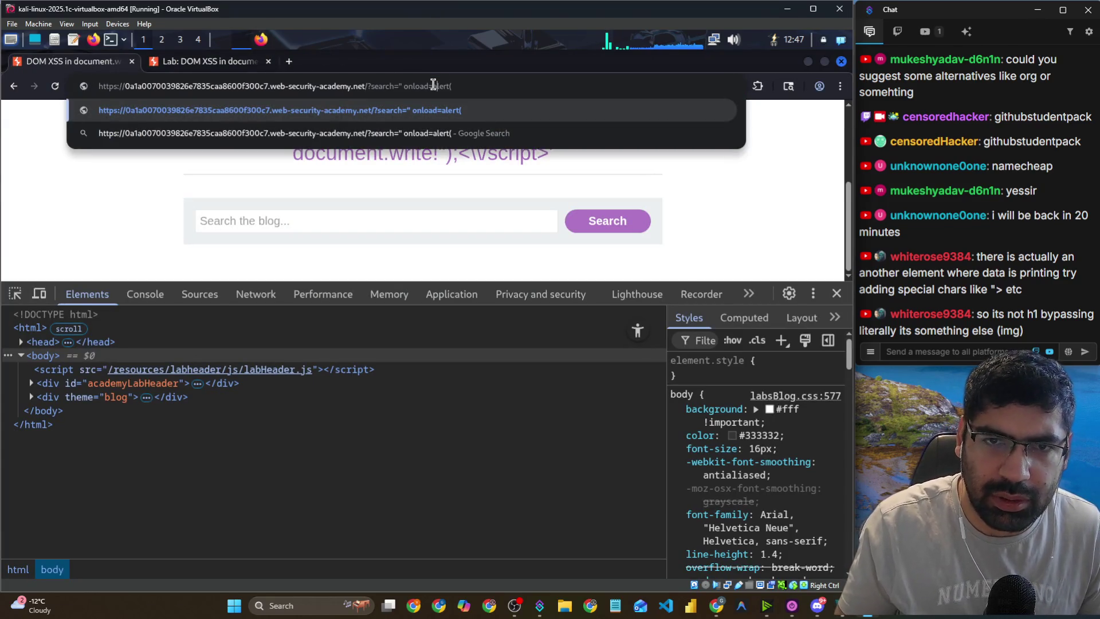
type("1)")
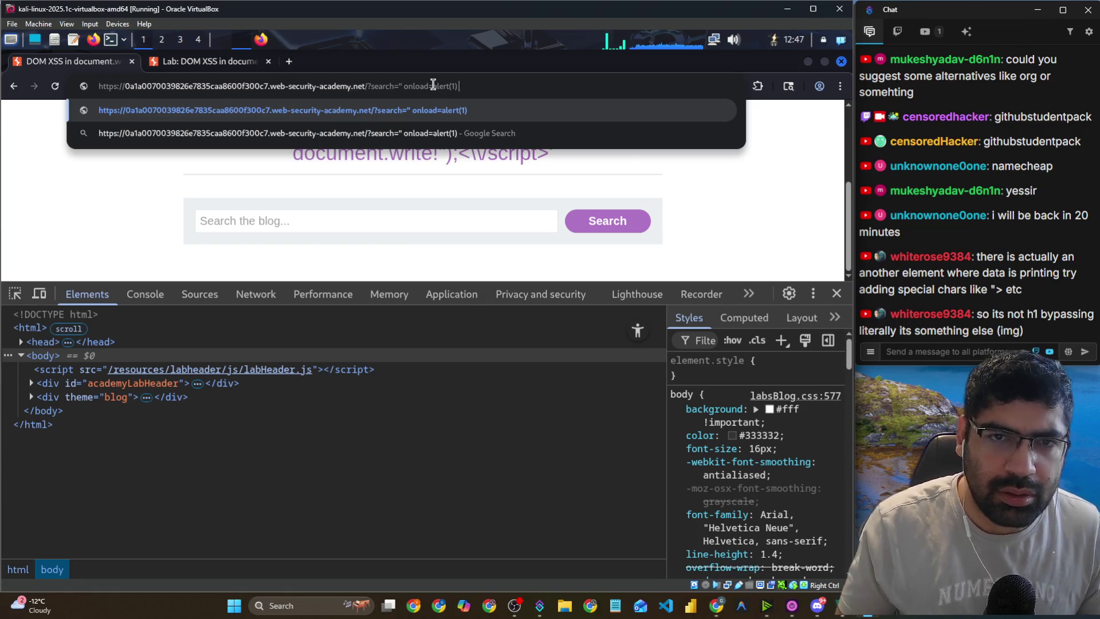
key("Return")
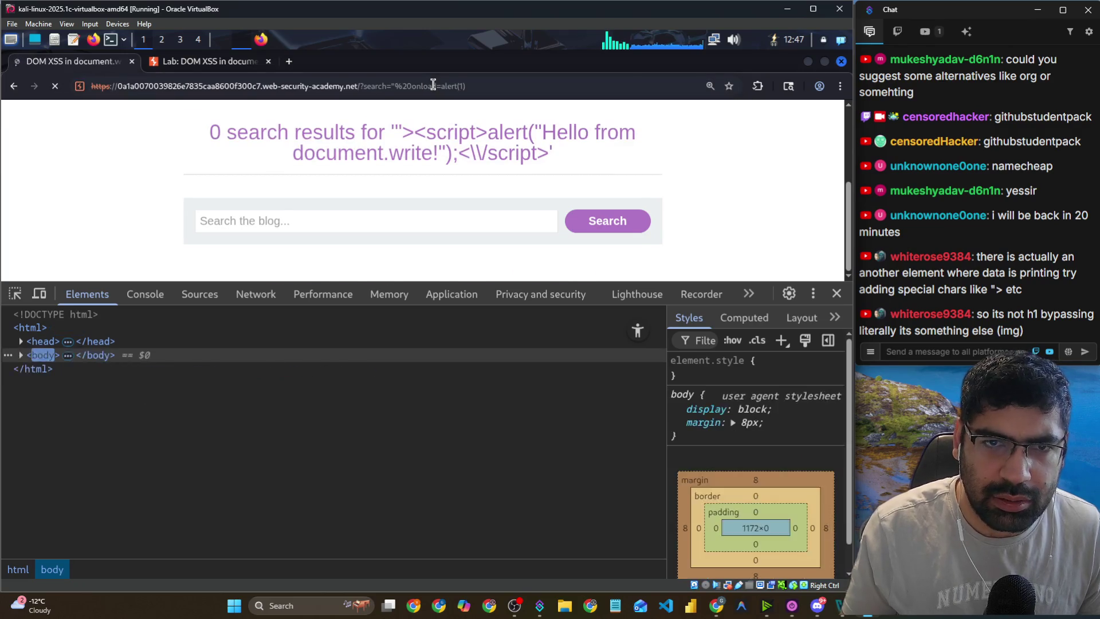
scroll(275, 241, "down", 3)
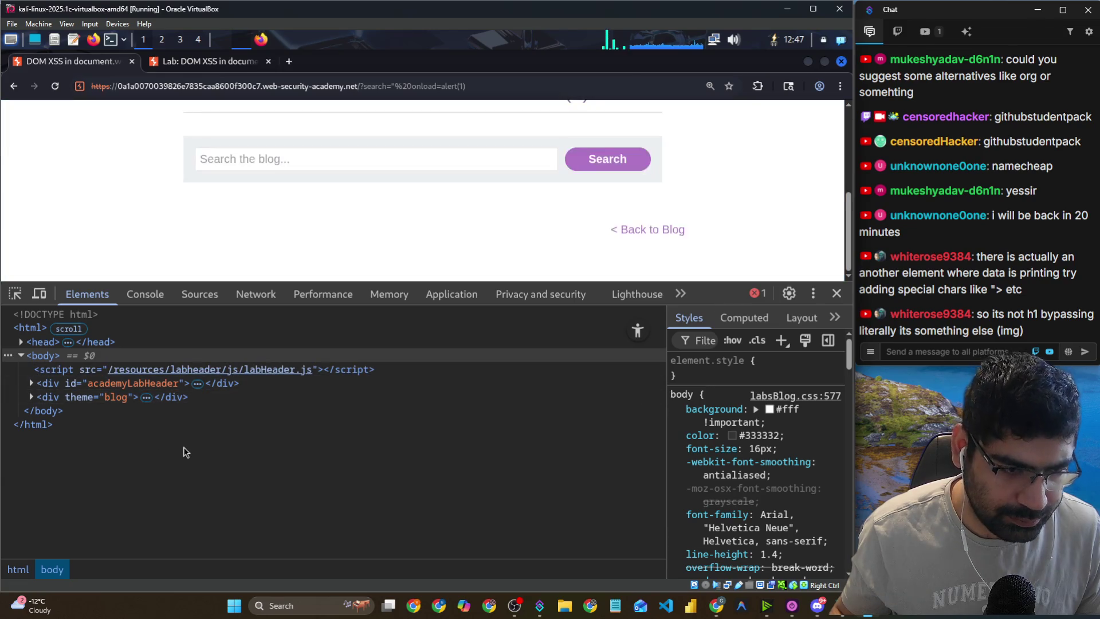
Search Elements for img to locate the tracker img carrying the onload attribute.
key("ctrl+f")
type("img")
key("Return")
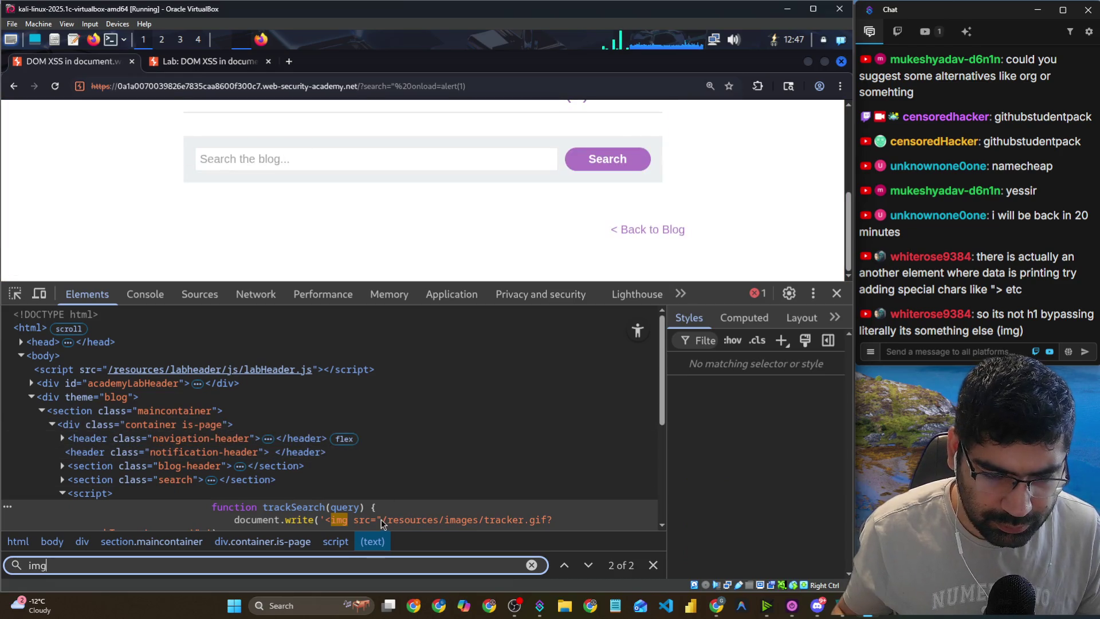
key("Return")
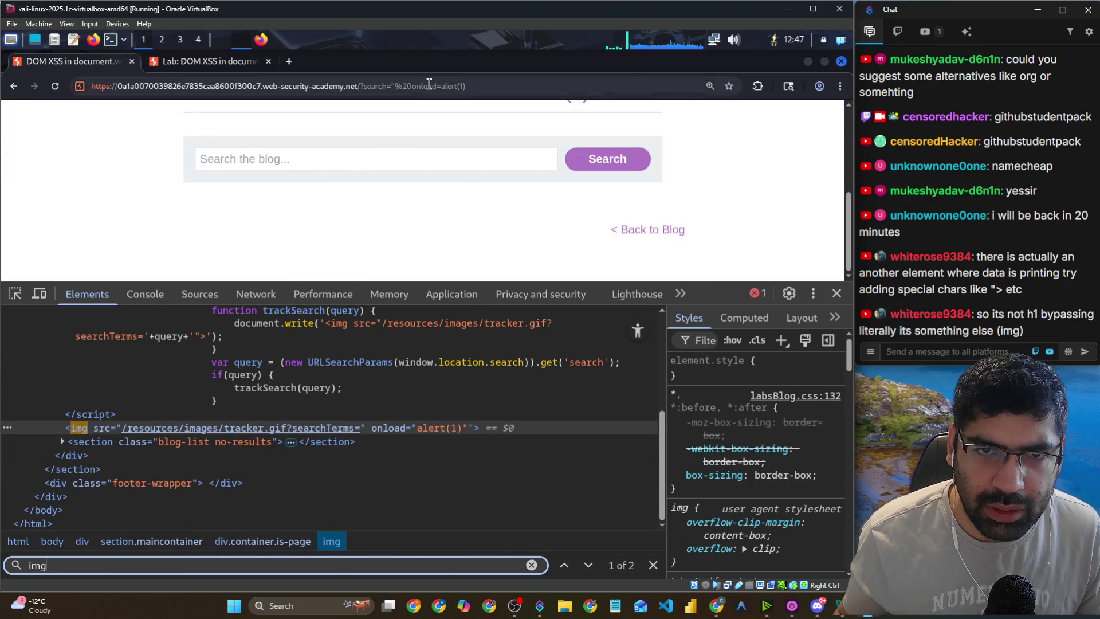
Reload with onerror instead of onload and find the img's onerror="alert(1)" attribute.
left_click(447, 88)
double_click(432, 87)
key("Right")
key("BackSpace")
key("BackSpace")
key("BackSpace")
type("error")
key("Return")
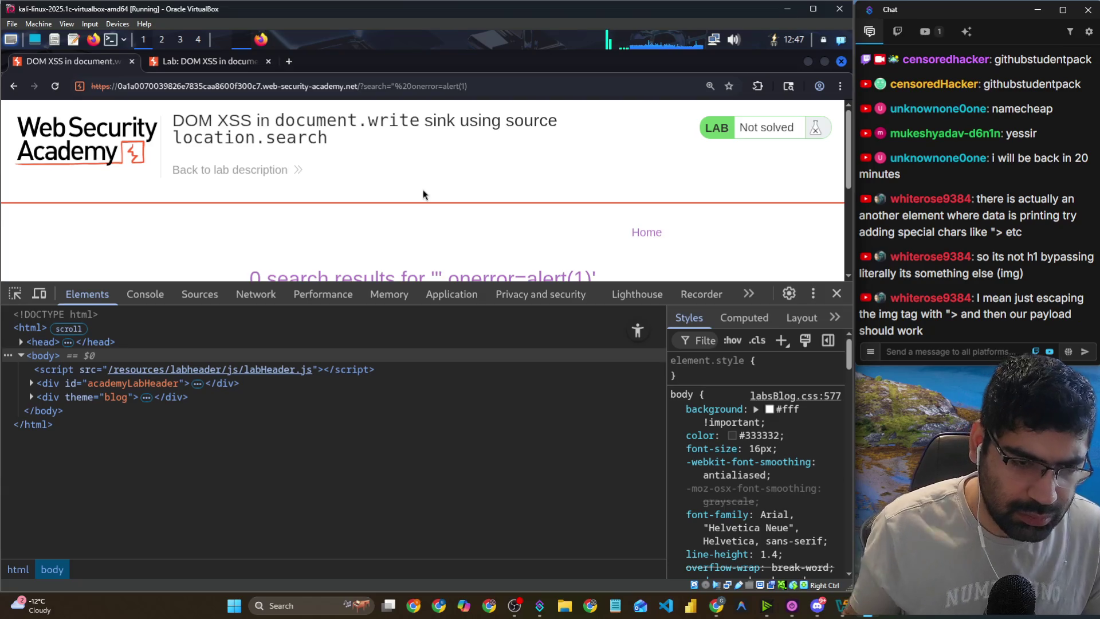
key("ctrl+f")
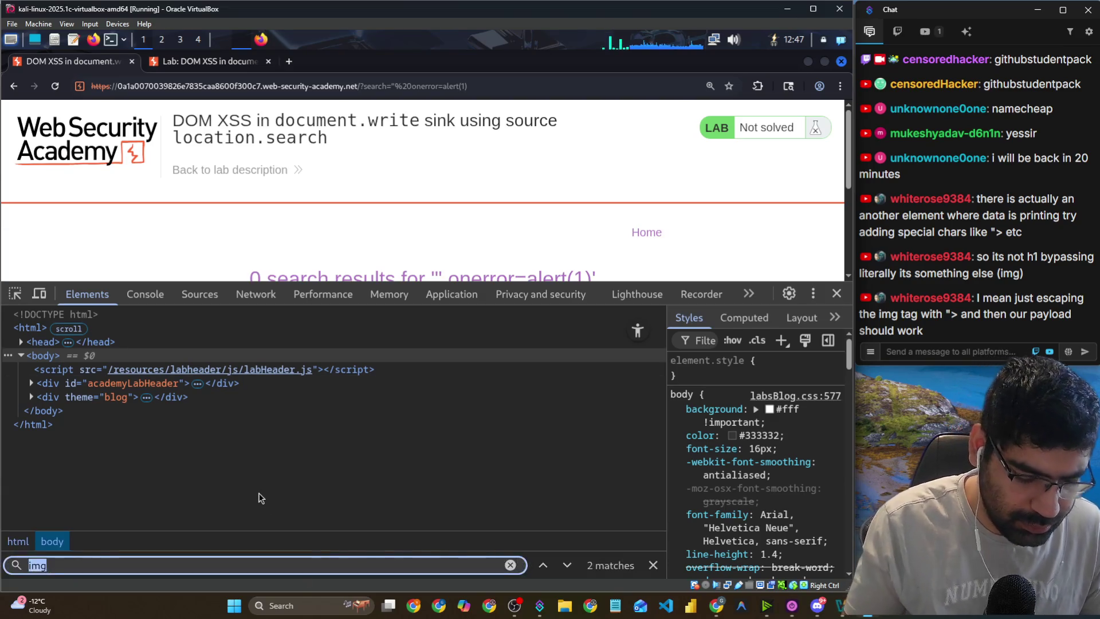
type("onerror")
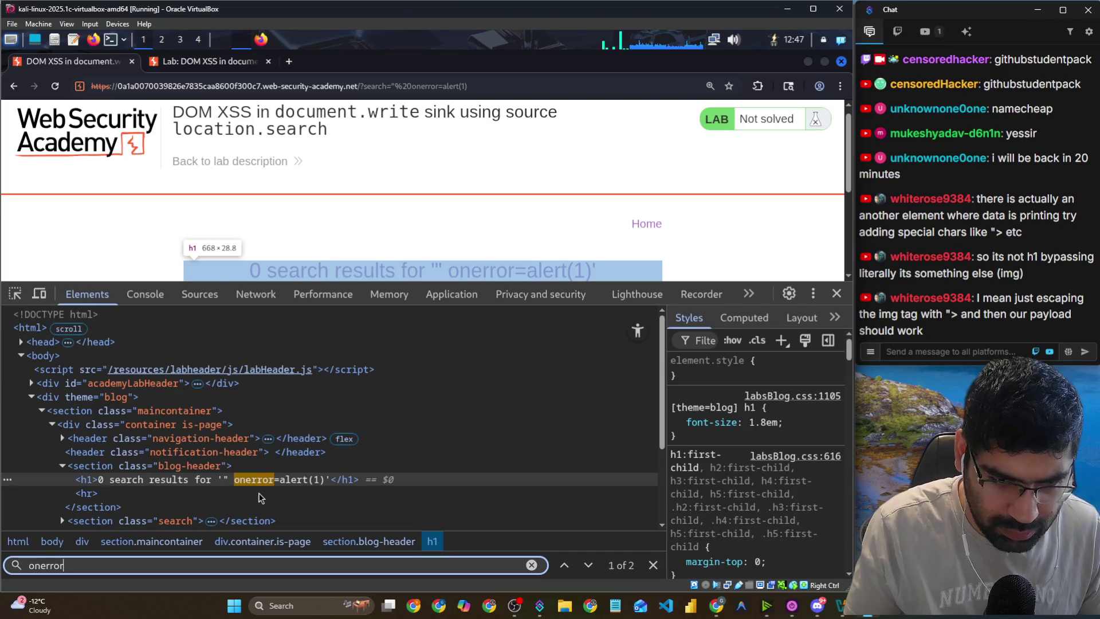
key("Return")
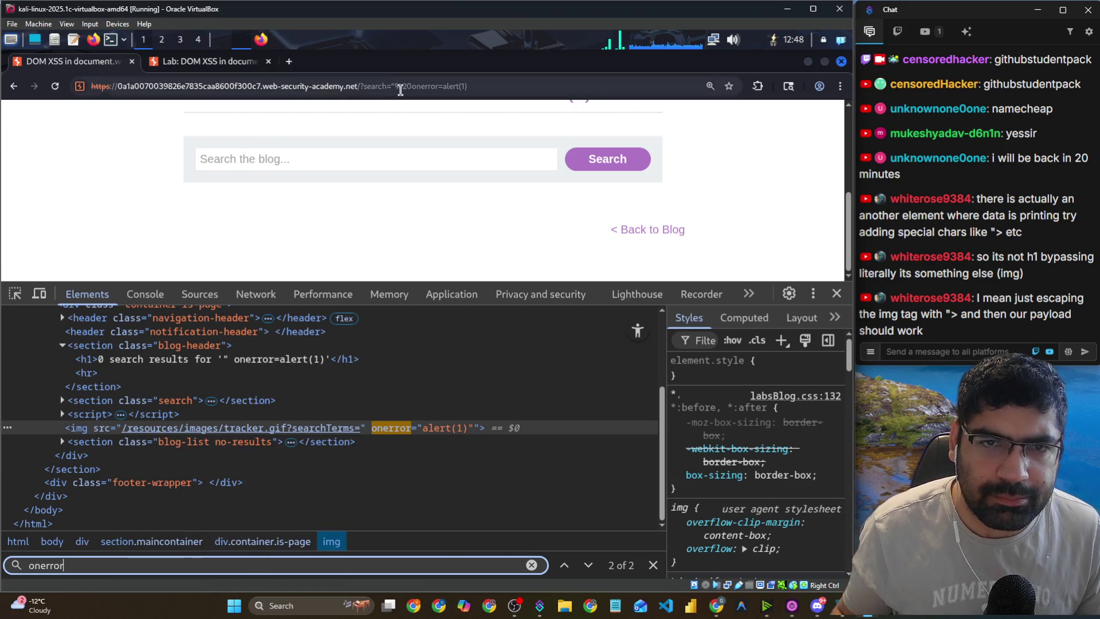
Begin rewriting the URL payload, inserting "><script after the opening quote.
left_click(398, 85)
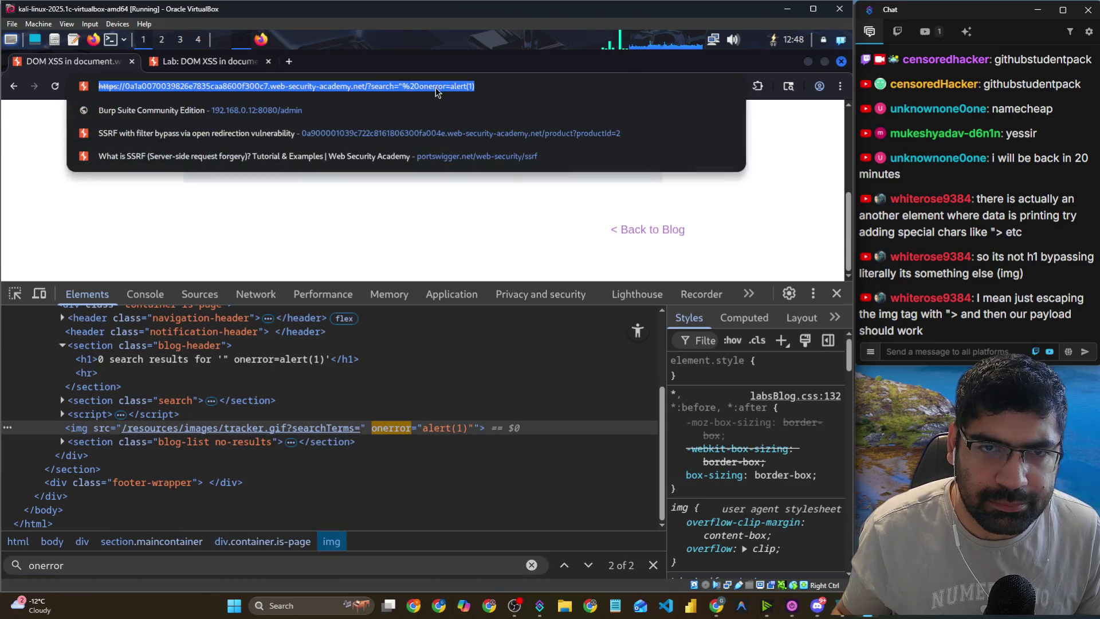
left_click(406, 86)
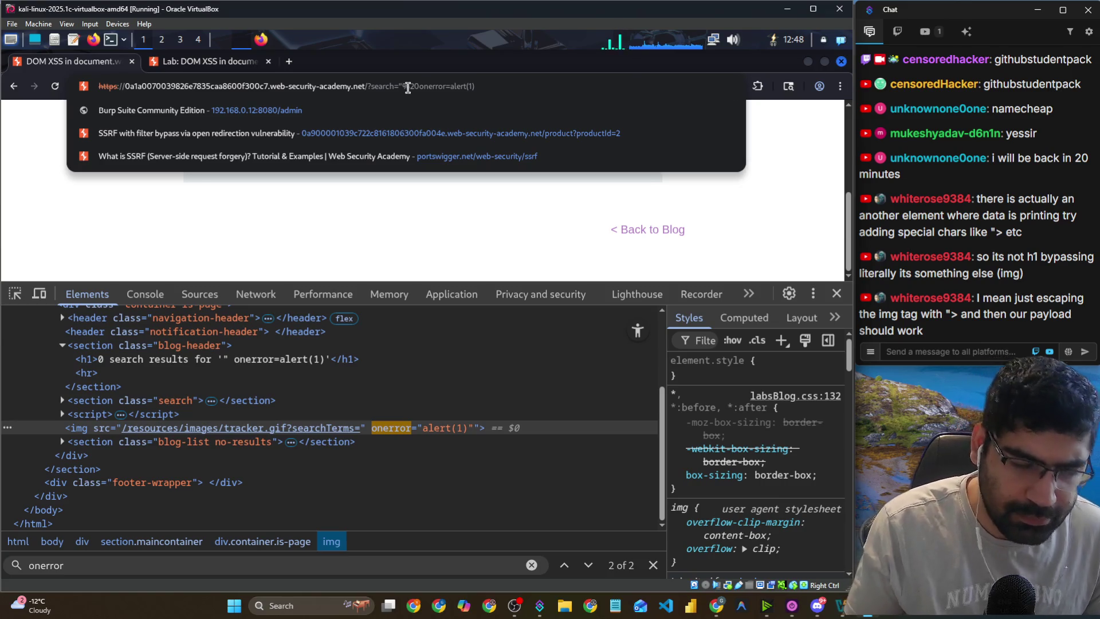
type(">")
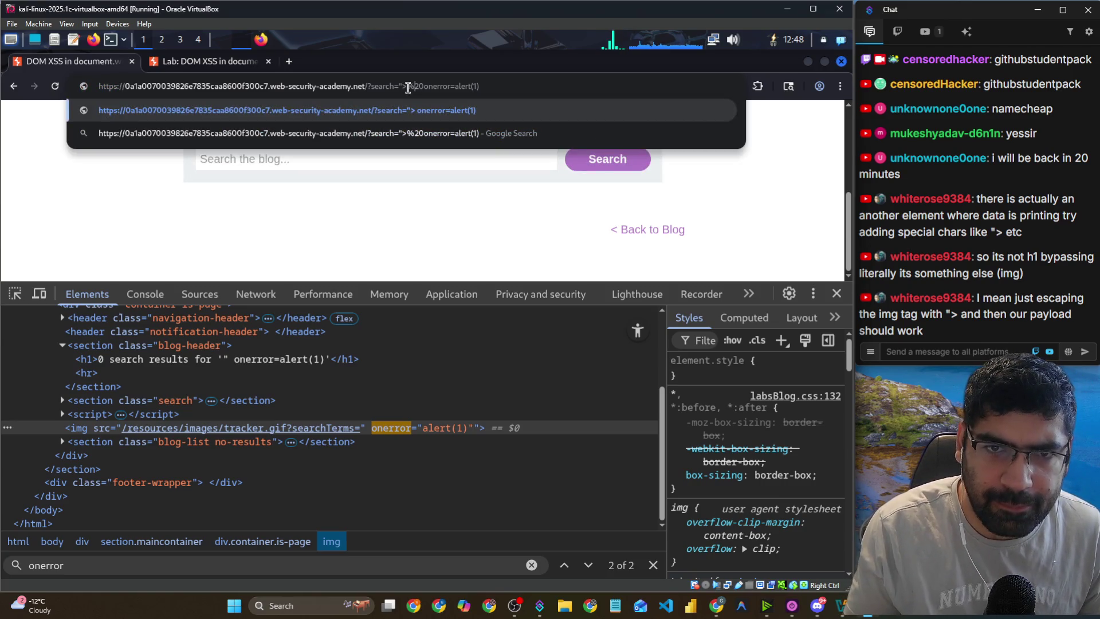
key("BackSpace")
key("BackSpace")
key("BackSpace")
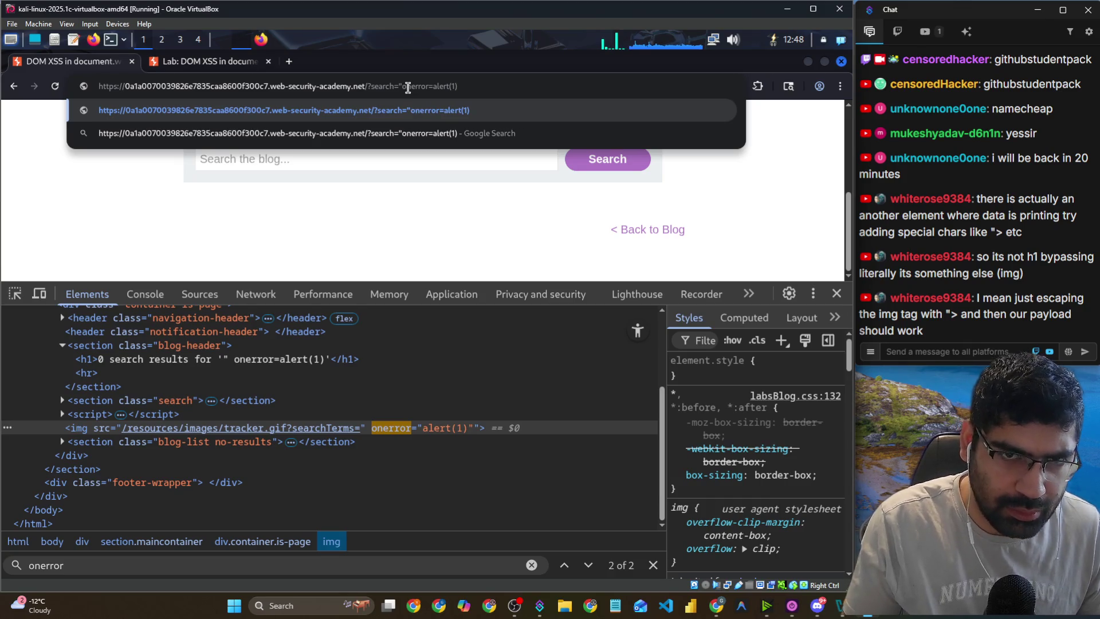
type(">script>")
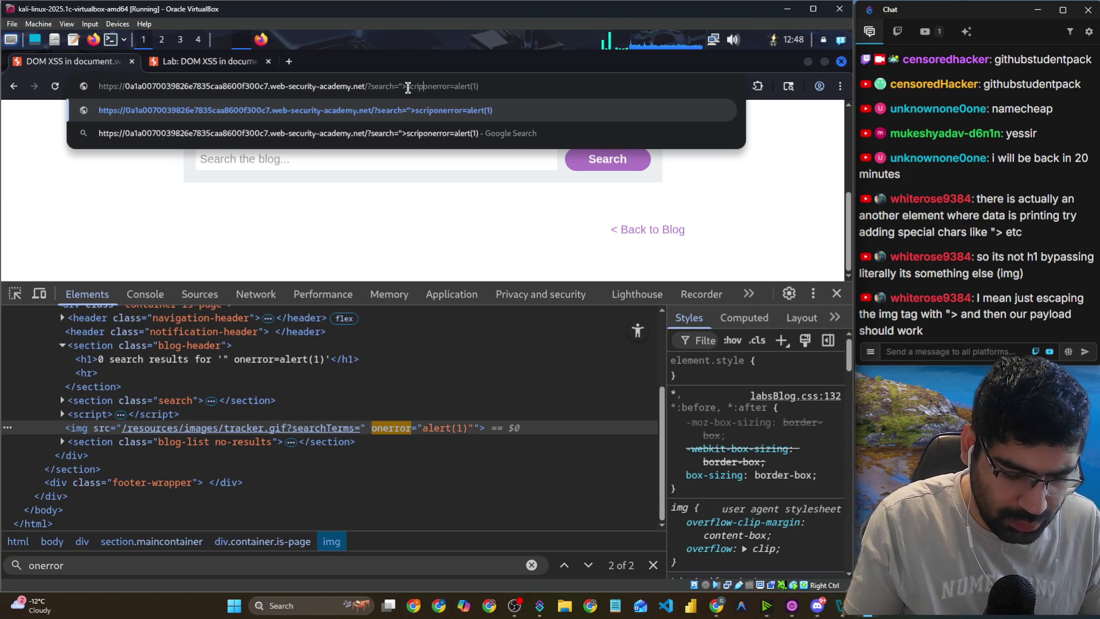
key("BackSpace")
type("<")
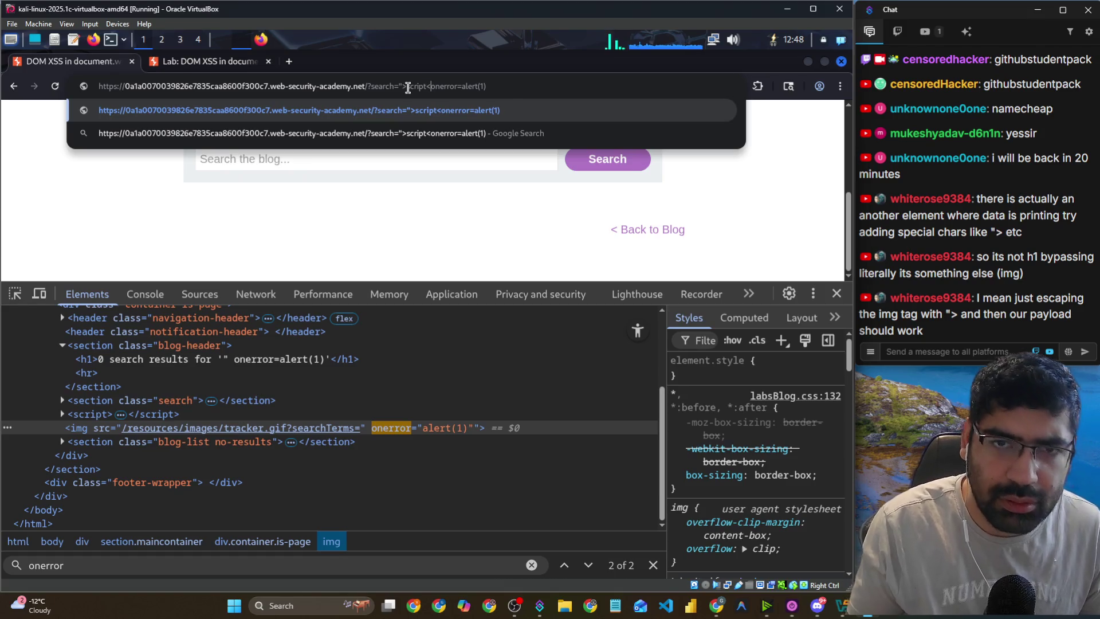
type("<")
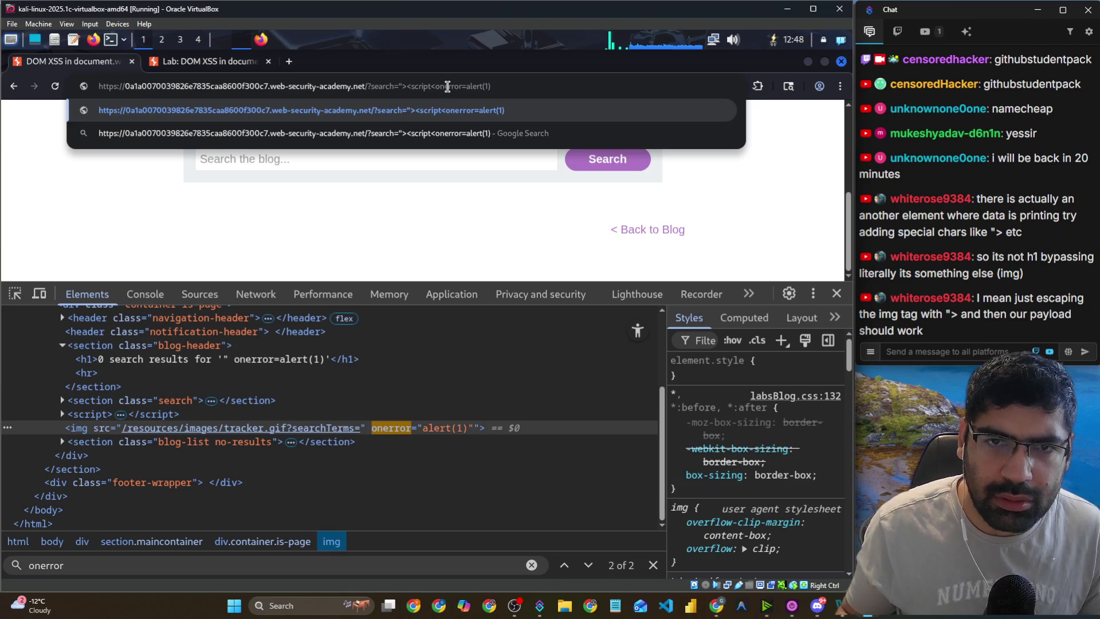
key("BackSpace")
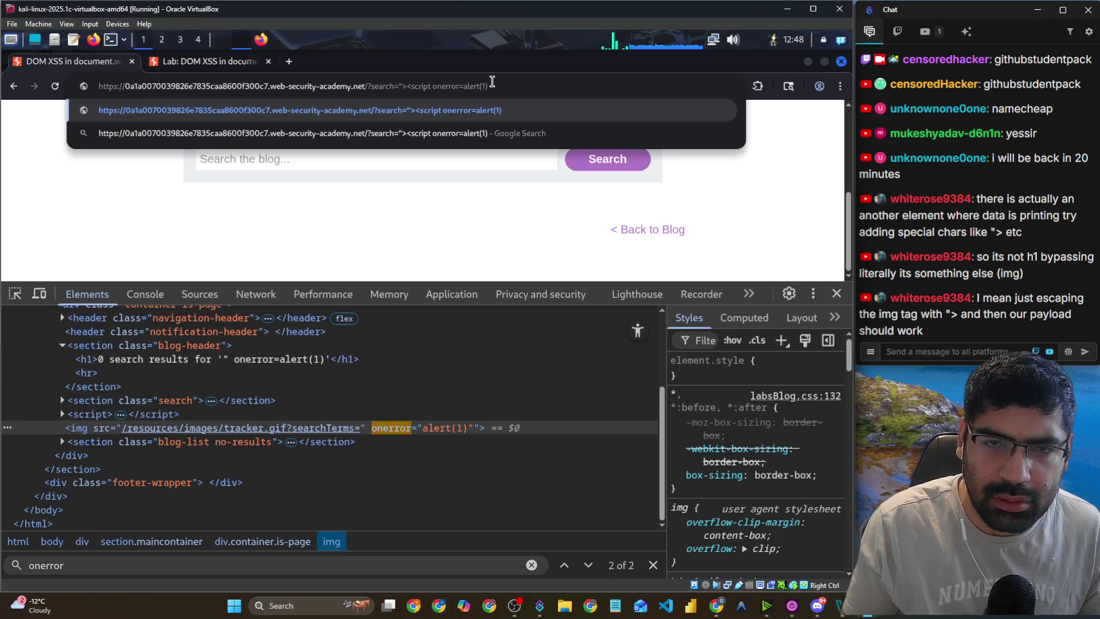
Drop onerror=, close with </script>, and load search="><script>alert(1)</script>.
key("Right")
key("BackSpace")
key("BackSpace")
key("BackSpace")
key("Delete")
key("Delete")
key("Delete")
key("BackSpace")
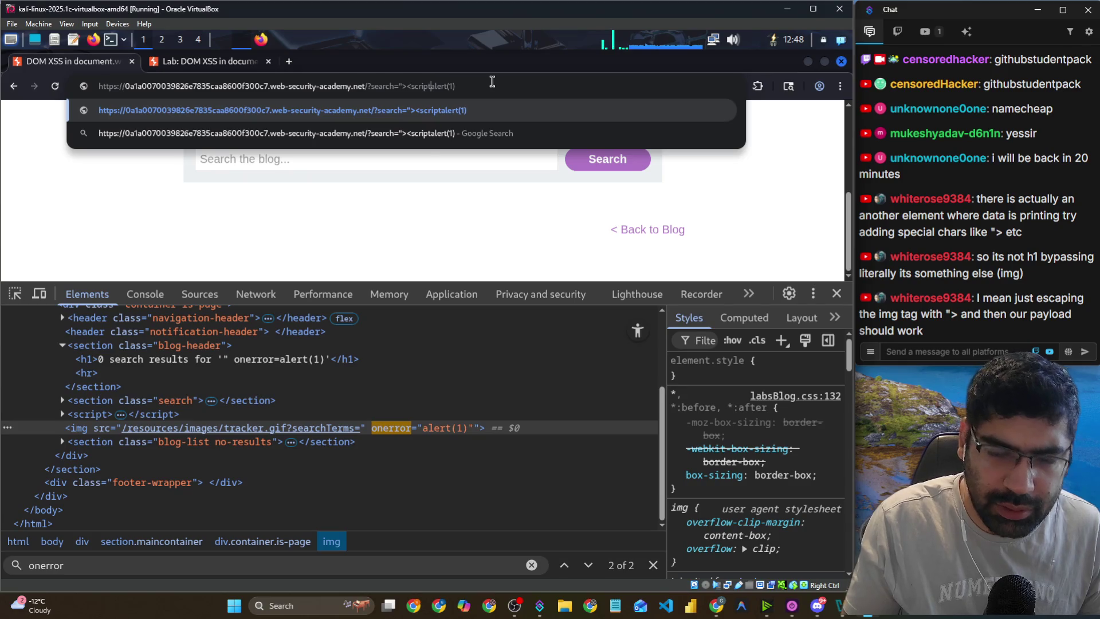
type(">")
key("Right")
key("Right")
type("</scri")
type("pt>")
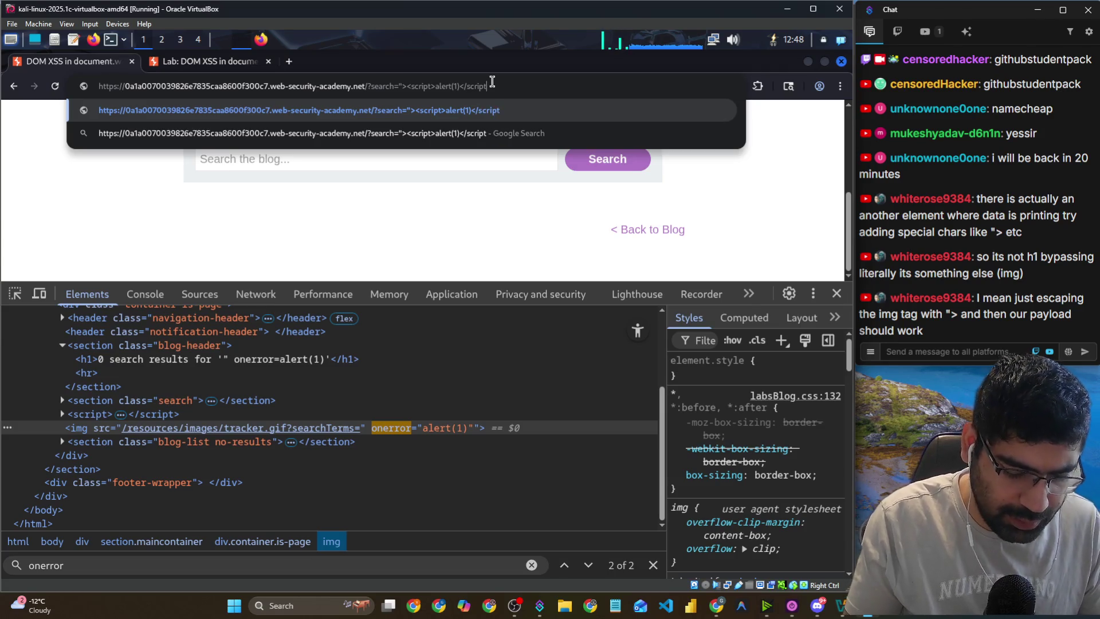
key("Return")
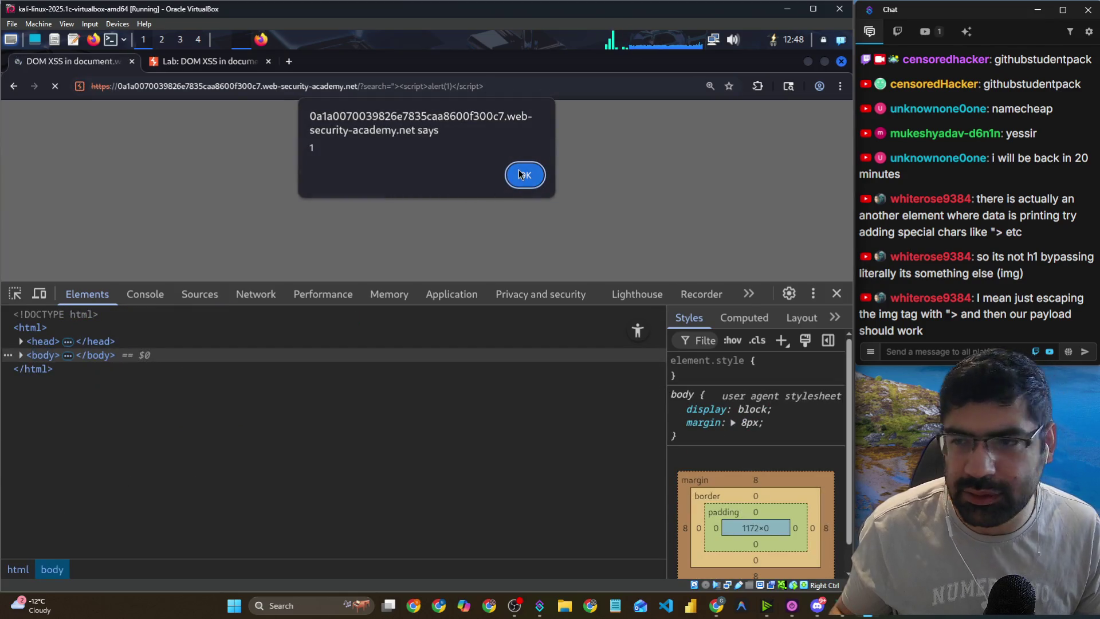
Dismiss the alert showing 1 to solve the lab, then return to the XSSNow window.
left_click(525, 174)
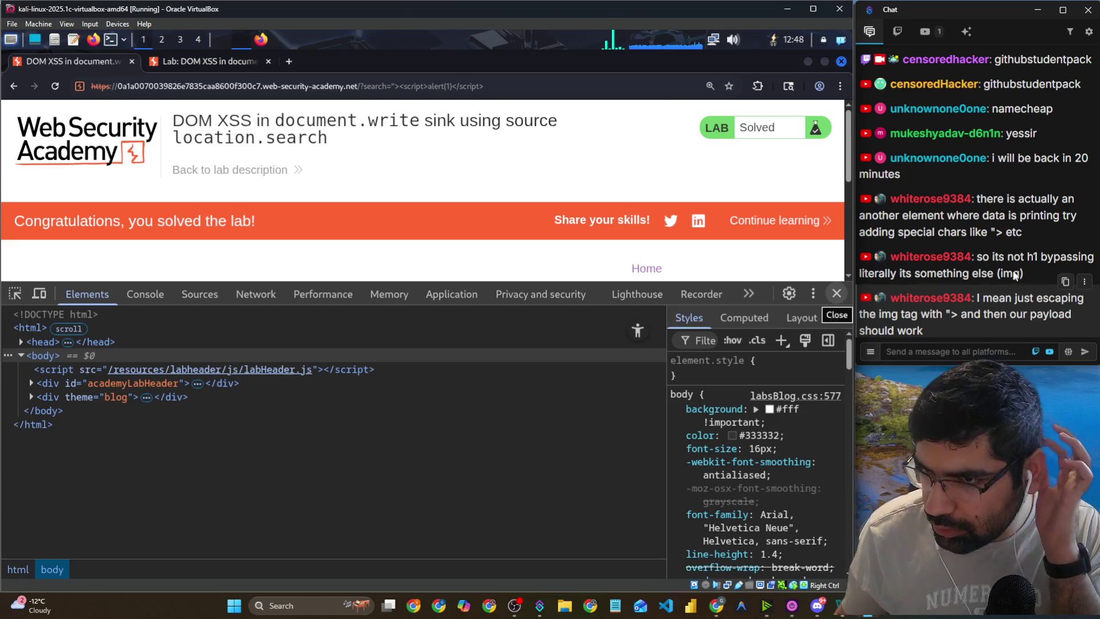
left_click(996, 312)
left_click_drag(994, 314, 1065, 314)
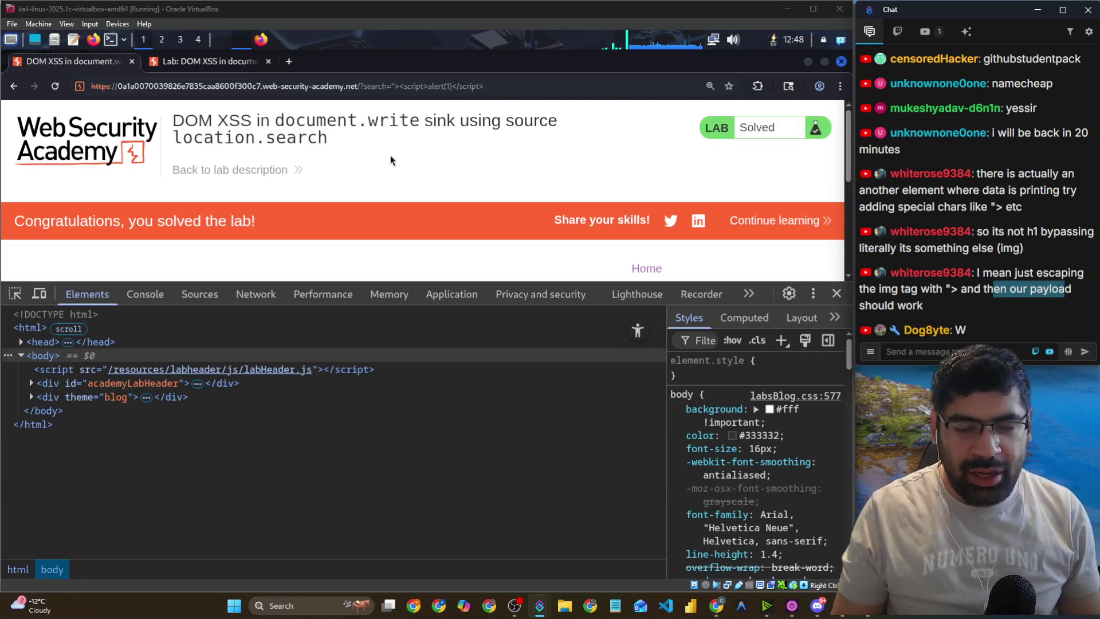
key("alt+Tab")
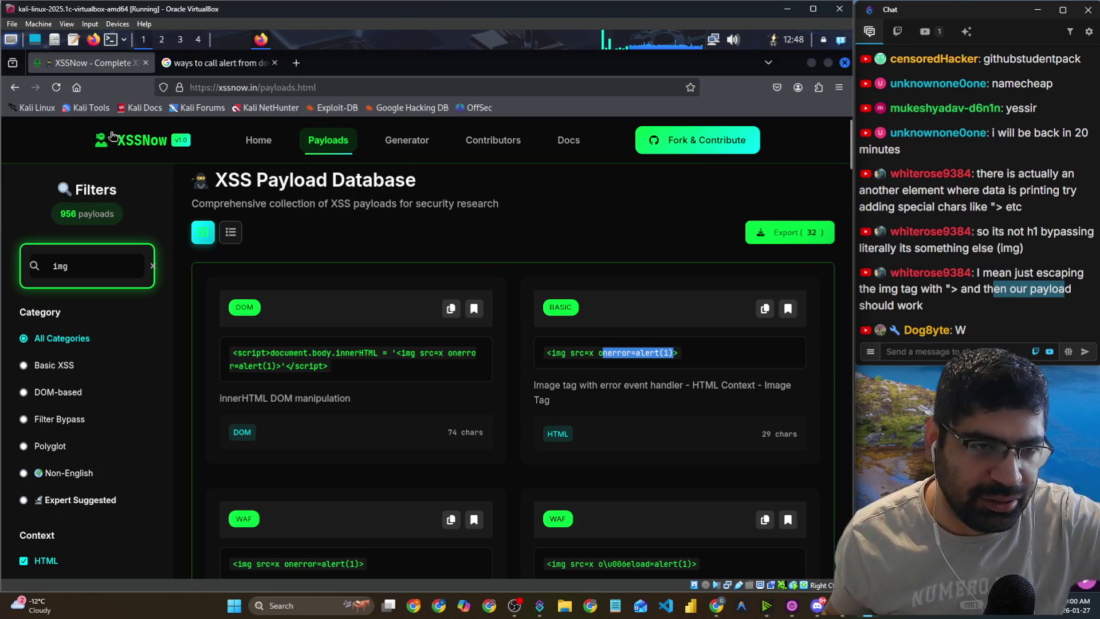
Open XSSNow's GitHub repository in a new tab via the home page footer's star link.
left_click(134, 140)
scroll(574, 269, "down", 10)
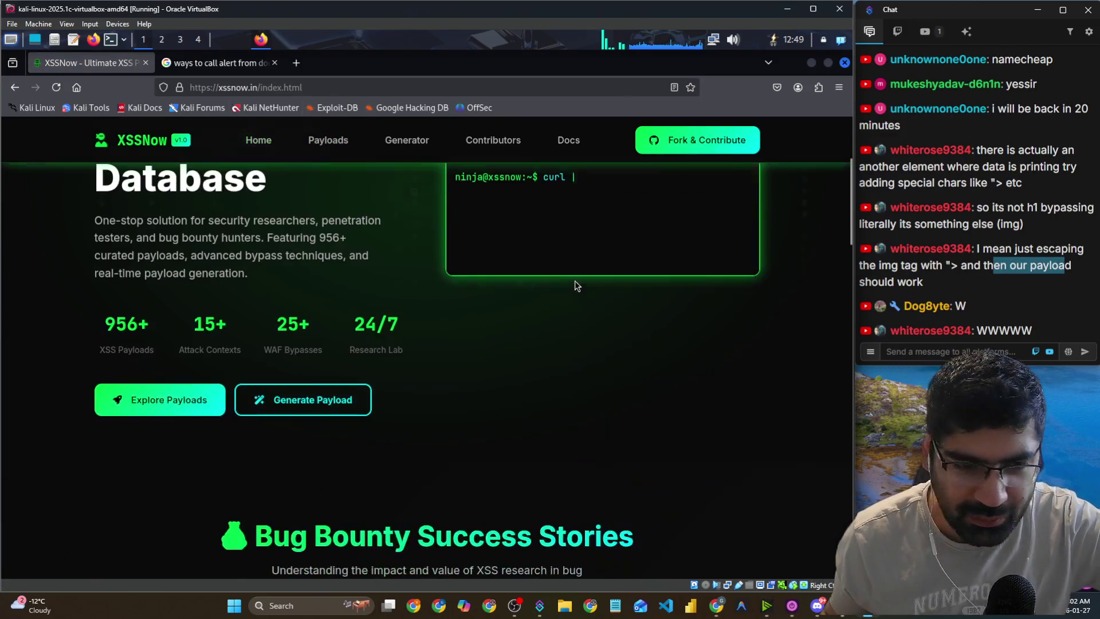
scroll(455, 275, "down", 4)
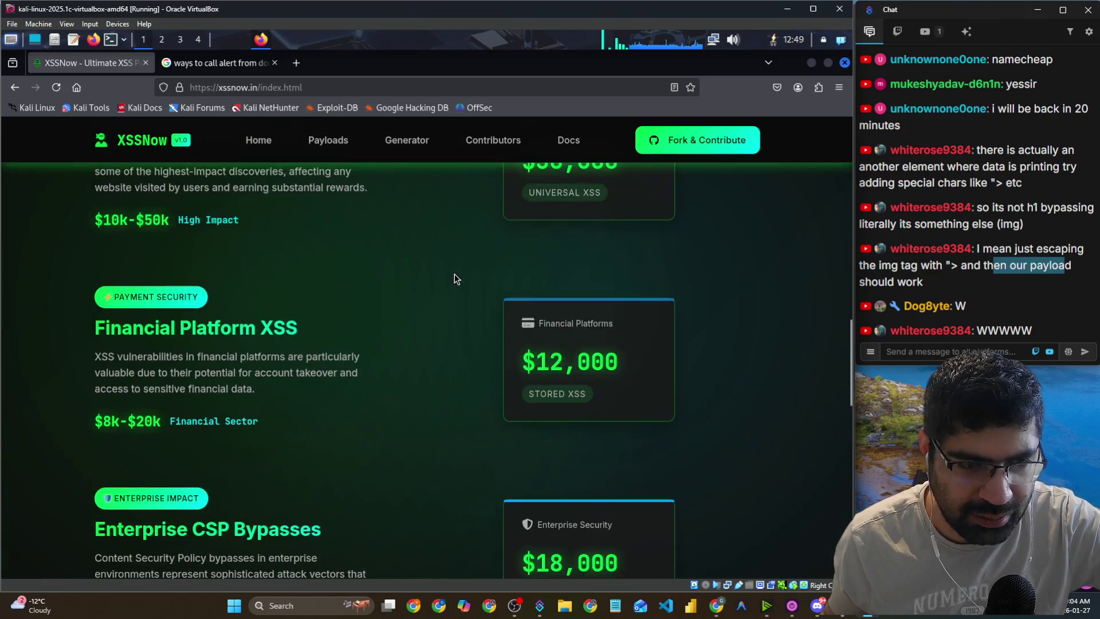
scroll(181, 289, "down", 7)
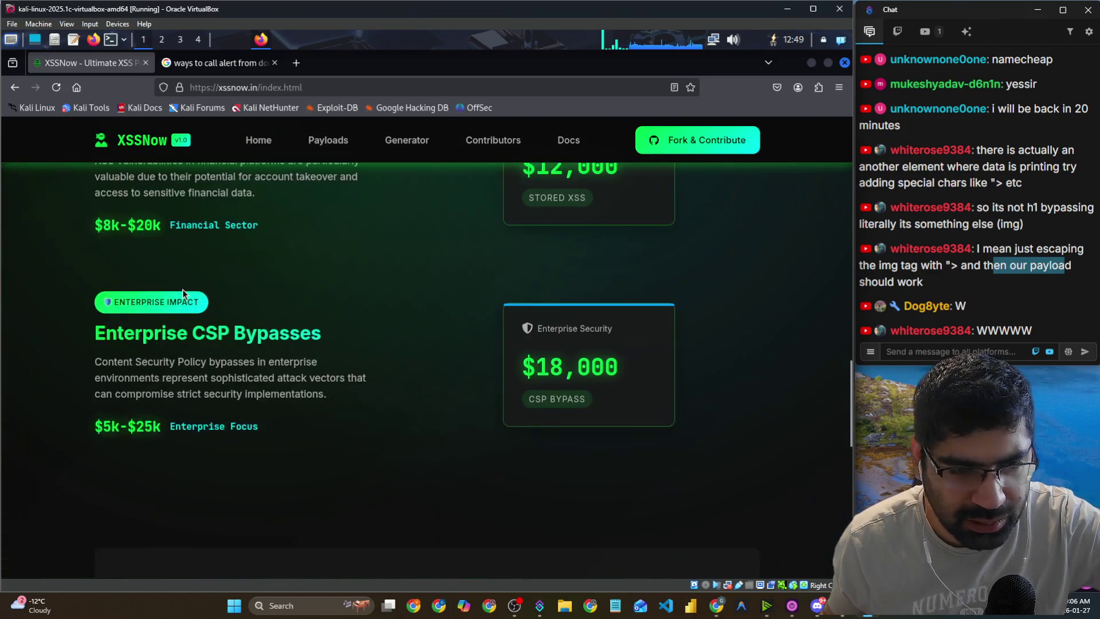
scroll(182, 294, "down", 6)
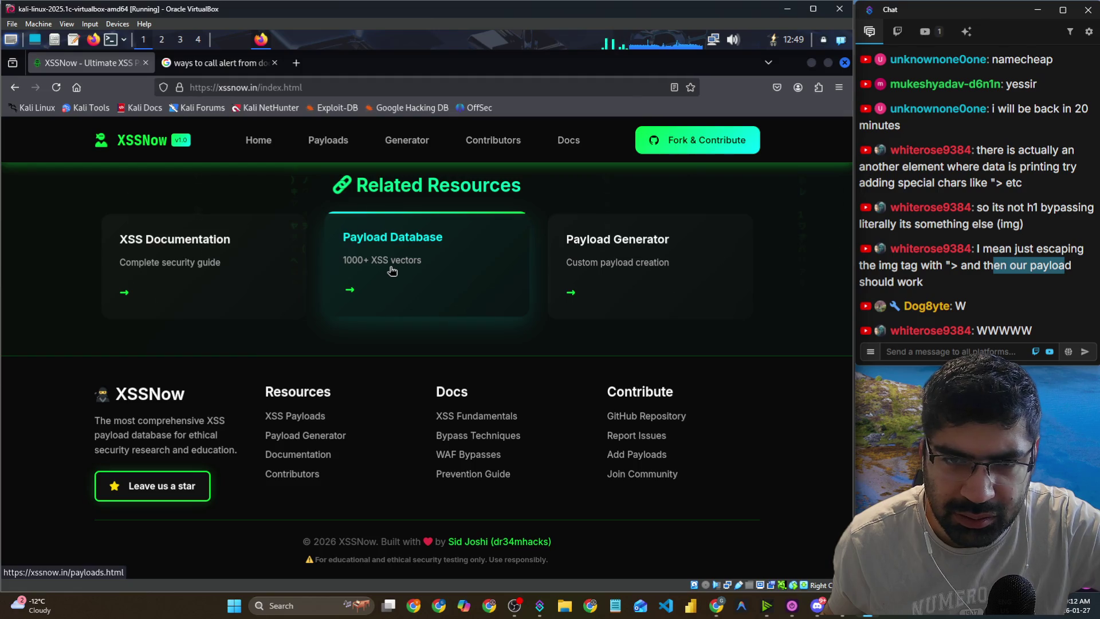
left_click(175, 493)
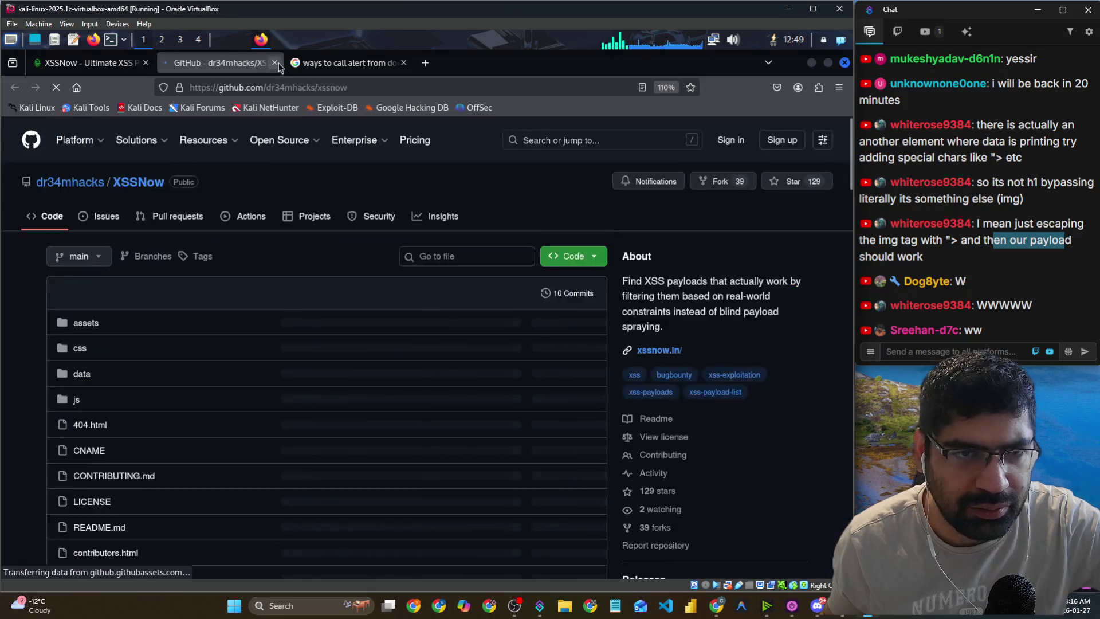
left_click(67, 63)
key("alt+Tab")
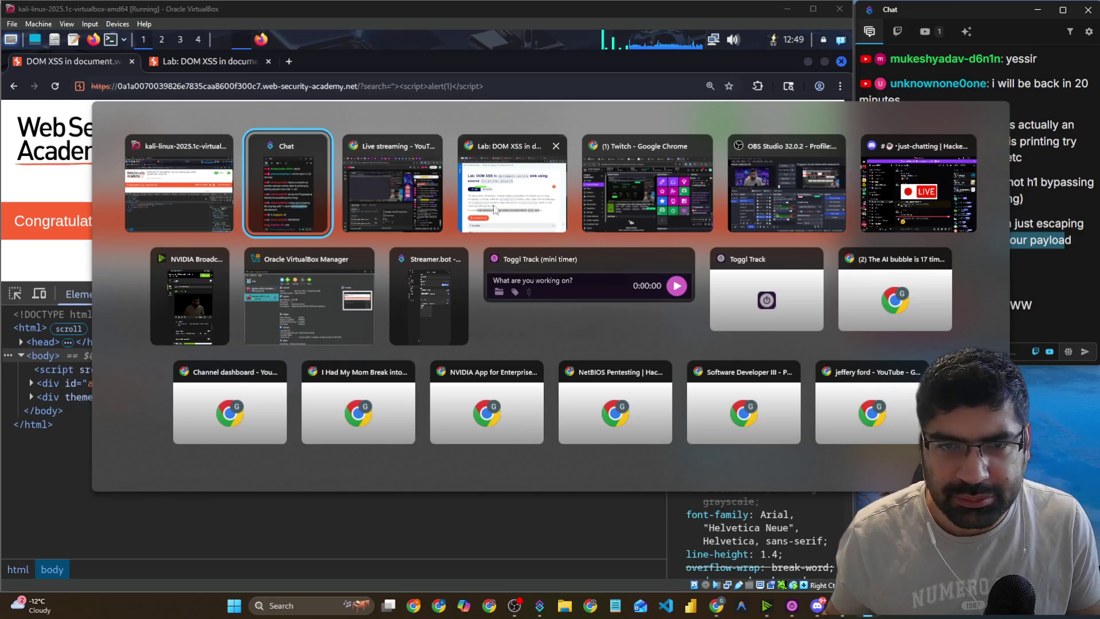
Star the XSSNow repository and set its Watch option to All Activity.
left_click(538, 214)
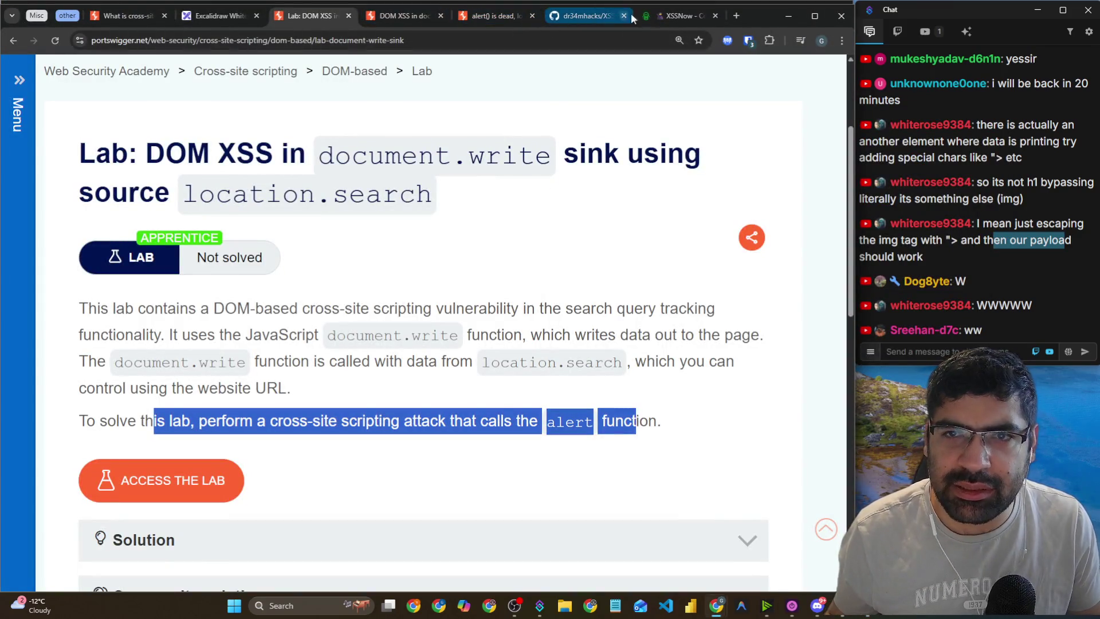
left_click(679, 16)
left_click(560, 21)
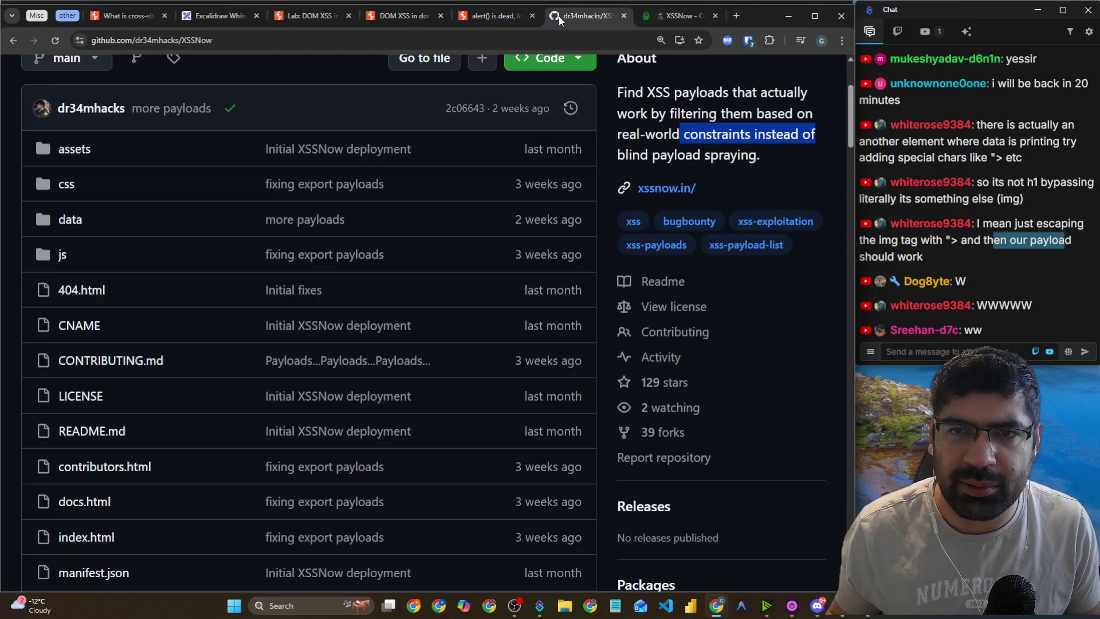
scroll(645, 133, "up", 3)
left_click(758, 175)
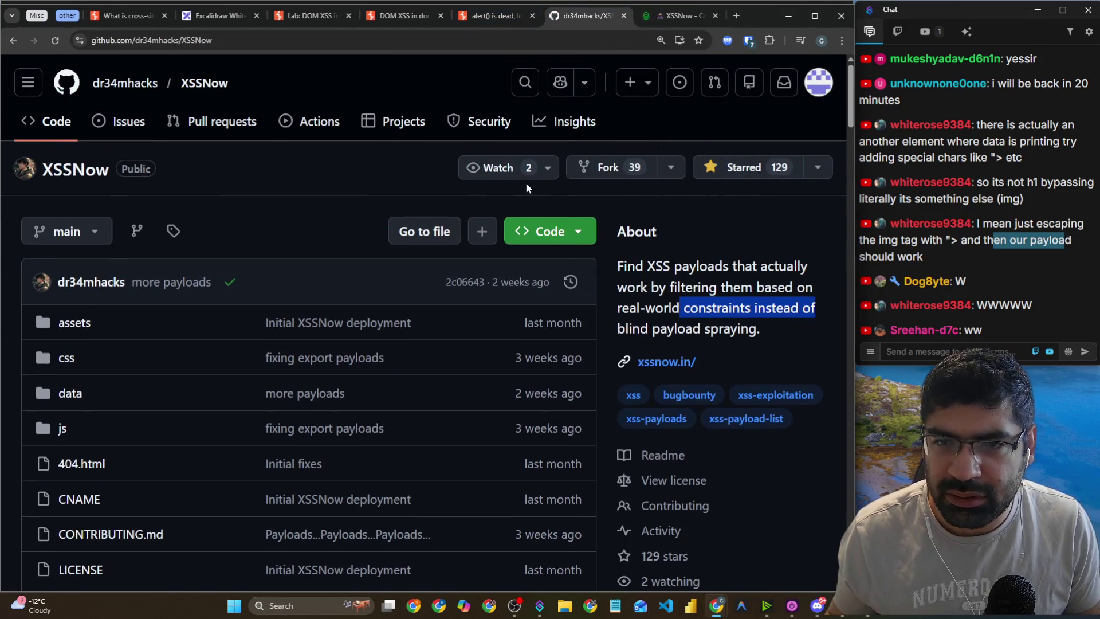
left_click(503, 167)
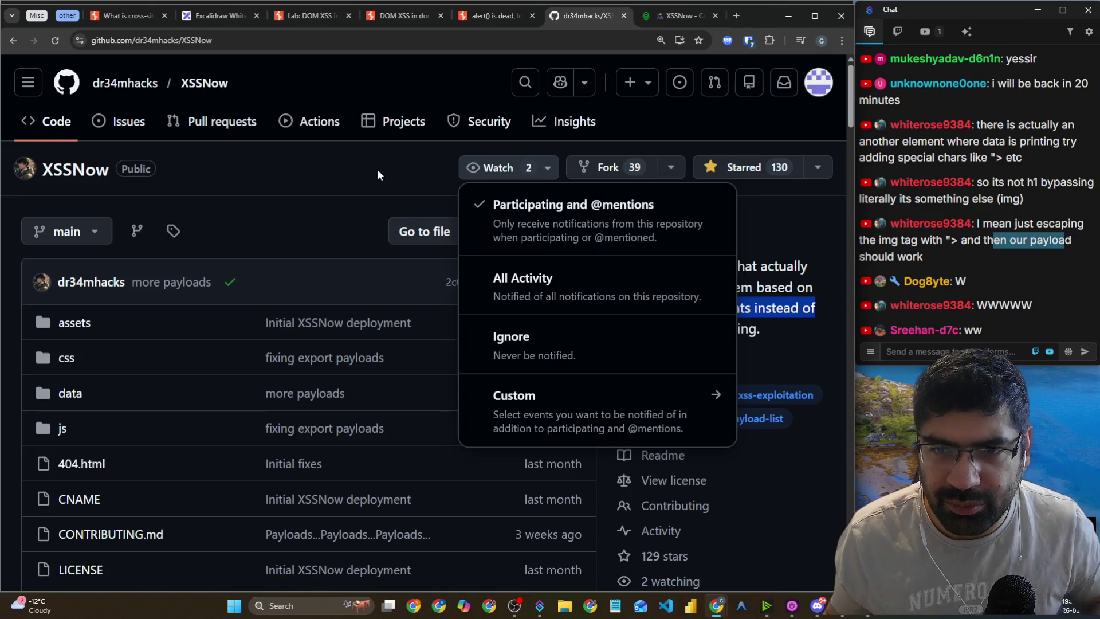
left_click(420, 184)
left_click(549, 168)
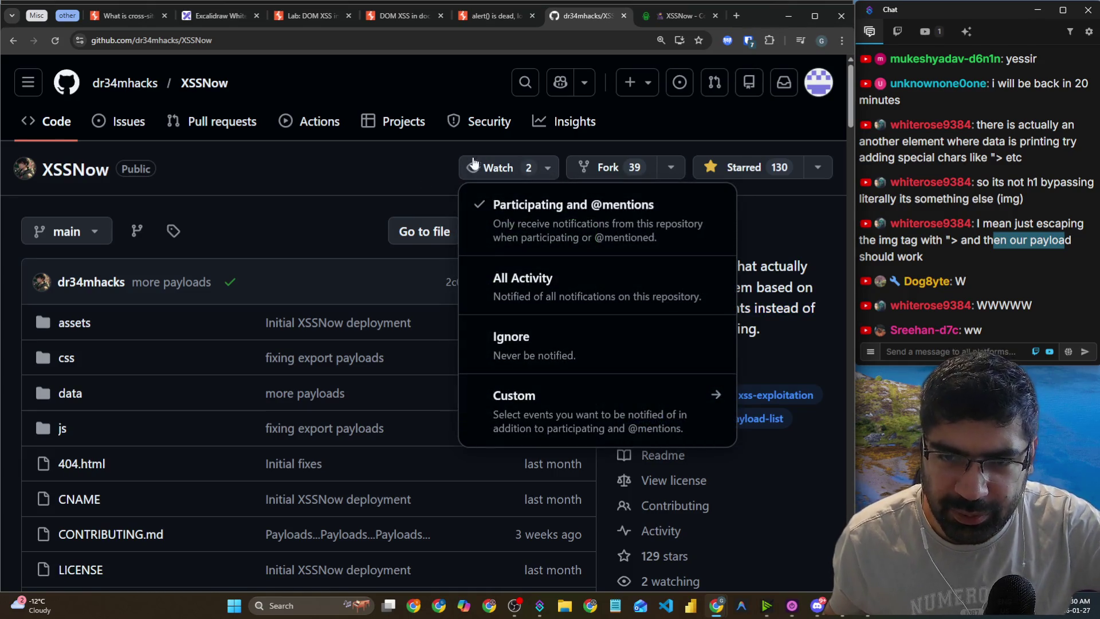
left_click(431, 162)
left_click(474, 172)
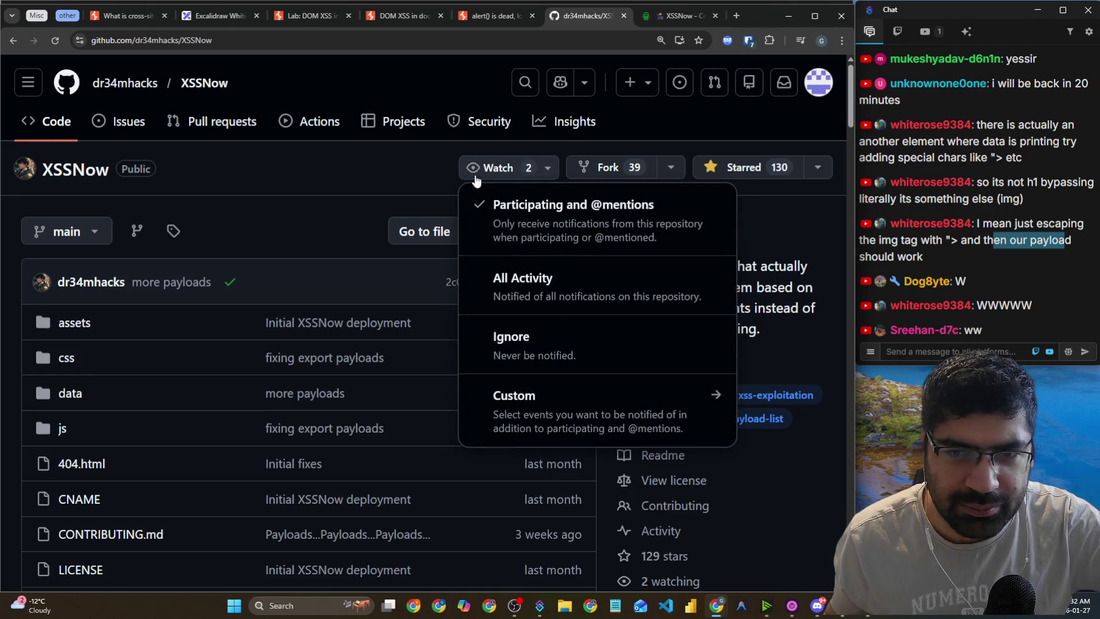
left_click(514, 279)
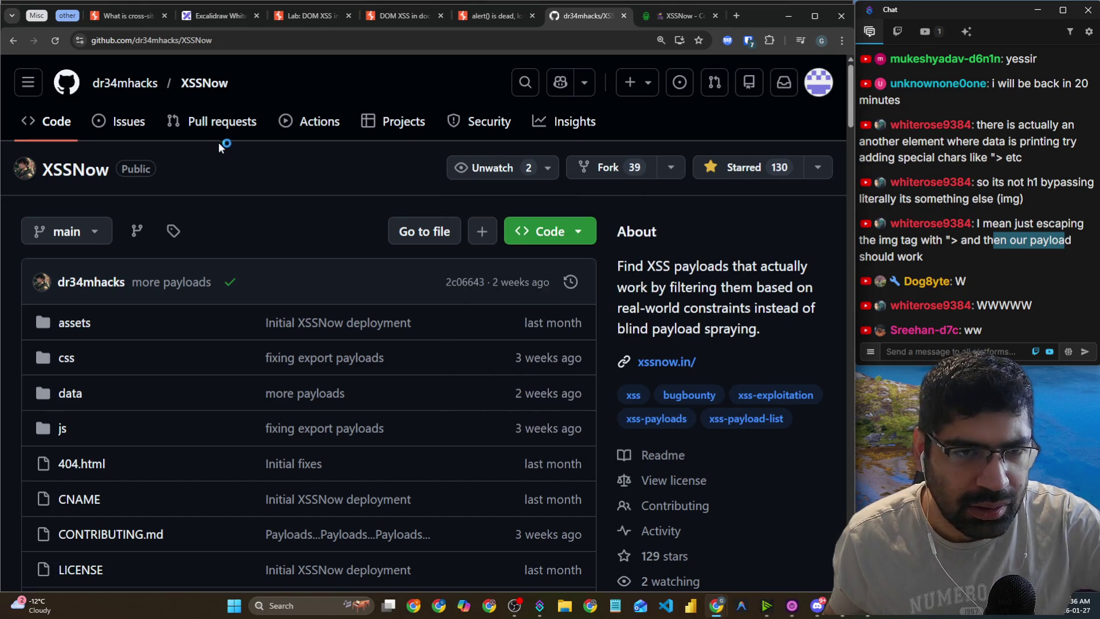
Scroll through the XSSNow README, then bring the Hackers Pub Discord window forward.
scroll(218, 204, "down", 6)
scroll(740, 408, "down", 5)
scroll(741, 407, "down", 4)
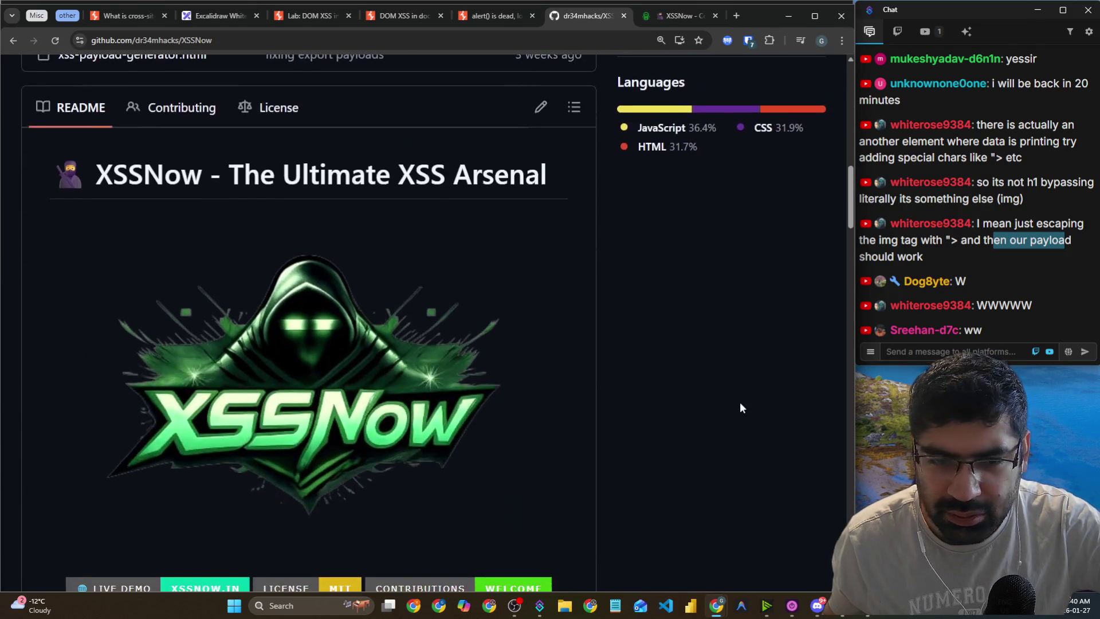
scroll(740, 408, "up", 5)
scroll(729, 404, "up", 10)
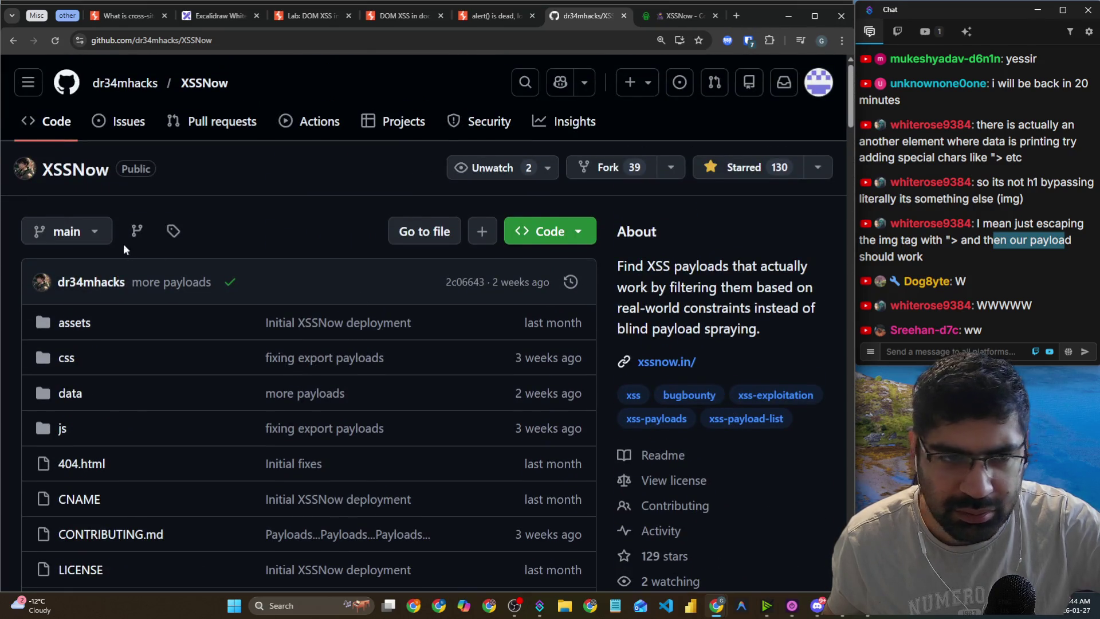
scroll(114, 229, "down", 15)
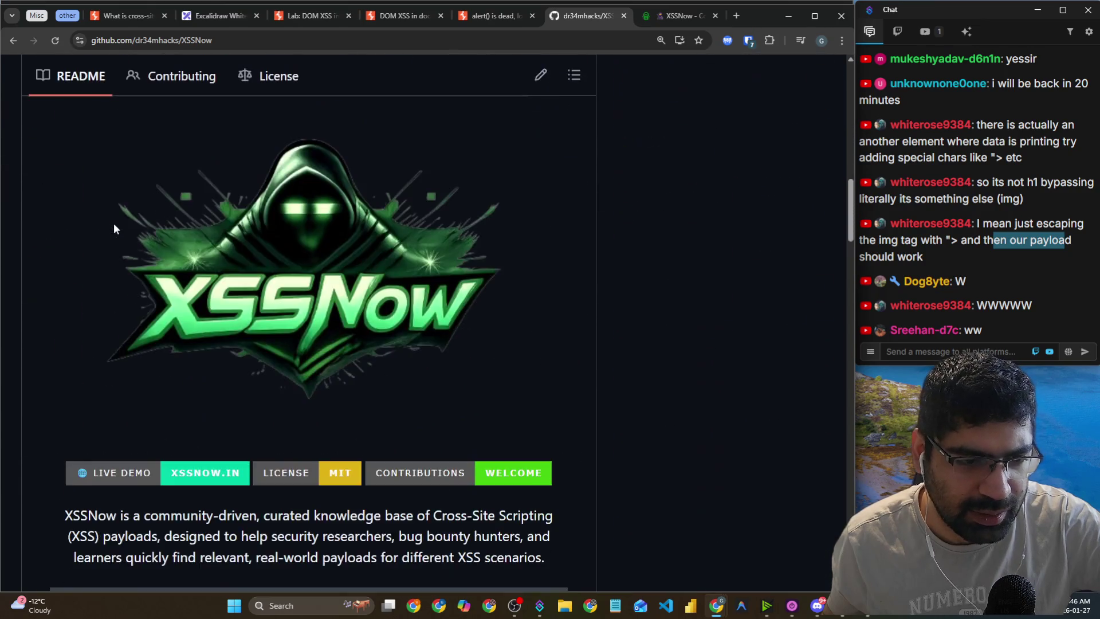
left_click(226, 38)
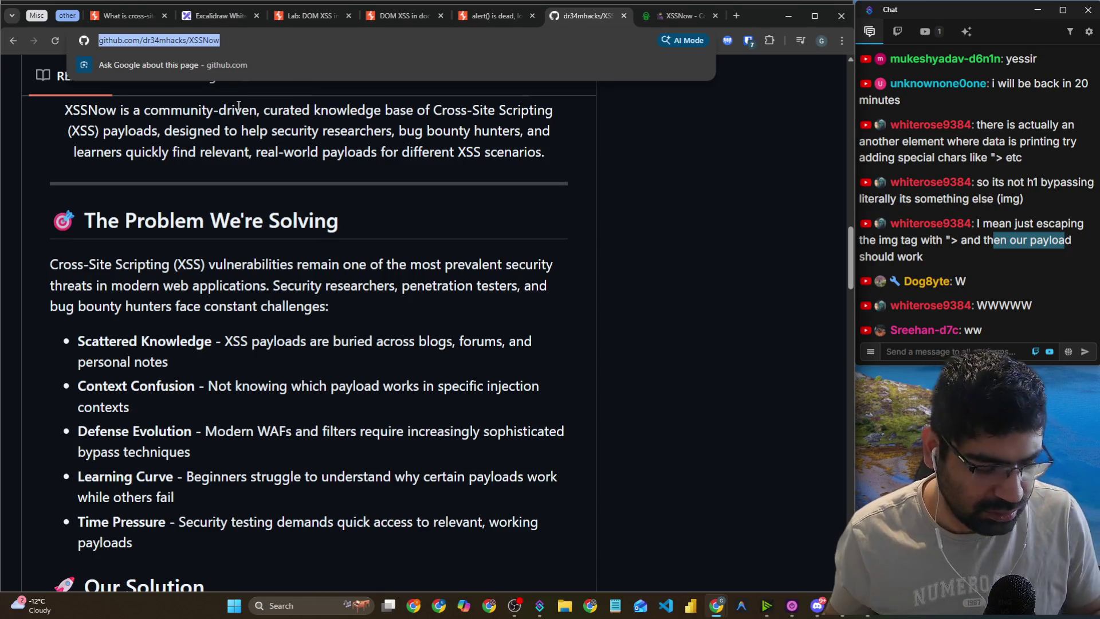
left_click(817, 605)
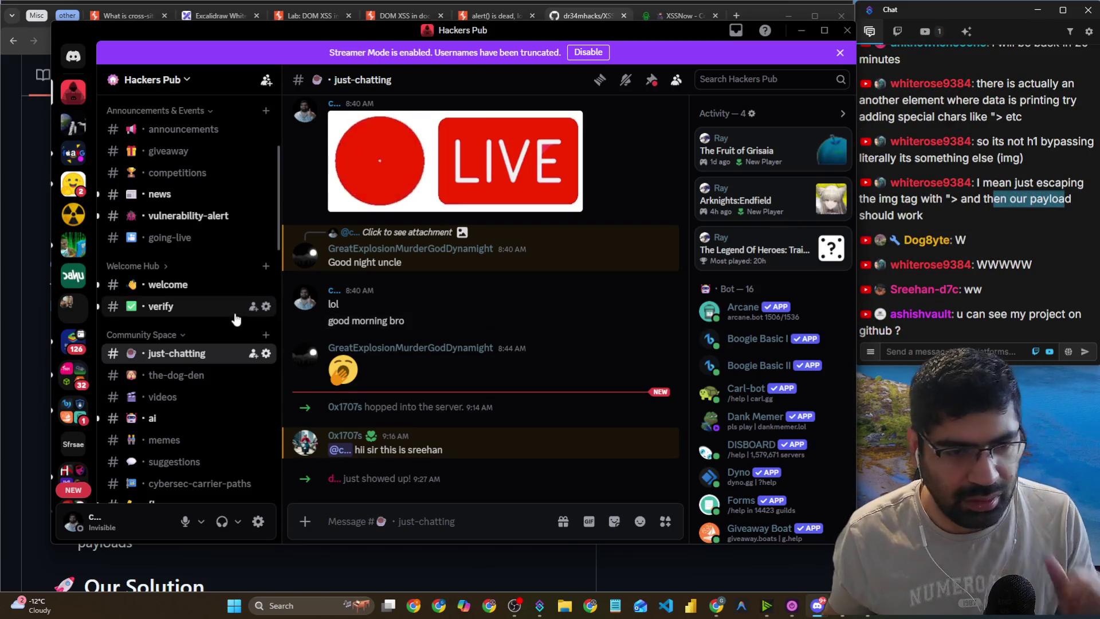
Browse the Hackers Pub channel list, briefly expanding and collapsing the Languages category.
scroll(224, 309, "down", 3)
scroll(227, 273, "down", 2)
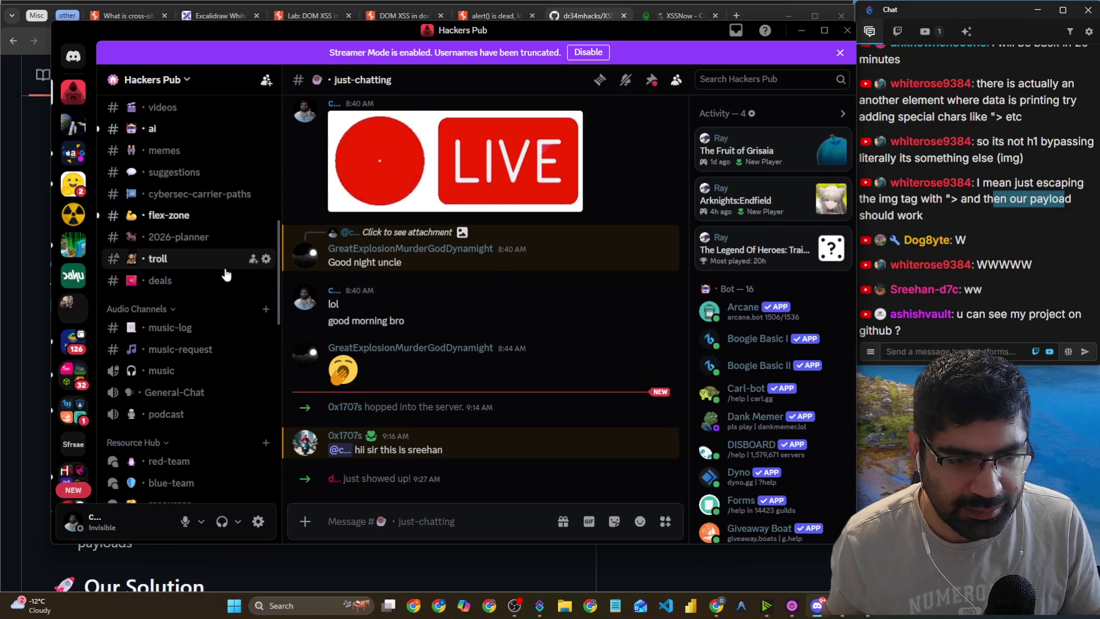
scroll(204, 295, "up", 5)
scroll(204, 296, "down", 10)
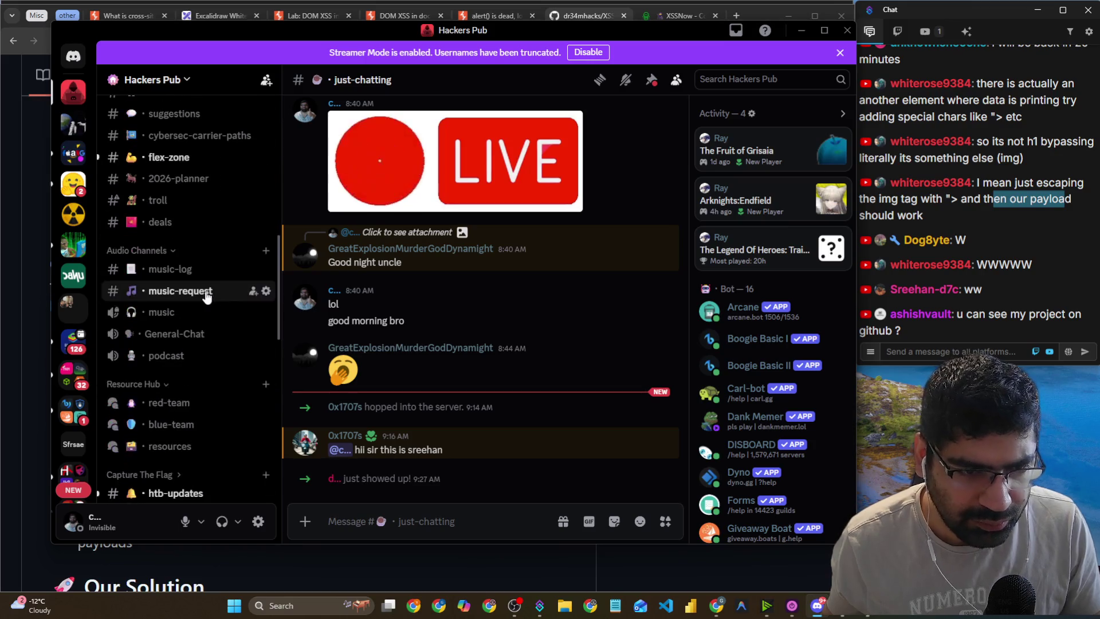
scroll(205, 297, "down", 5)
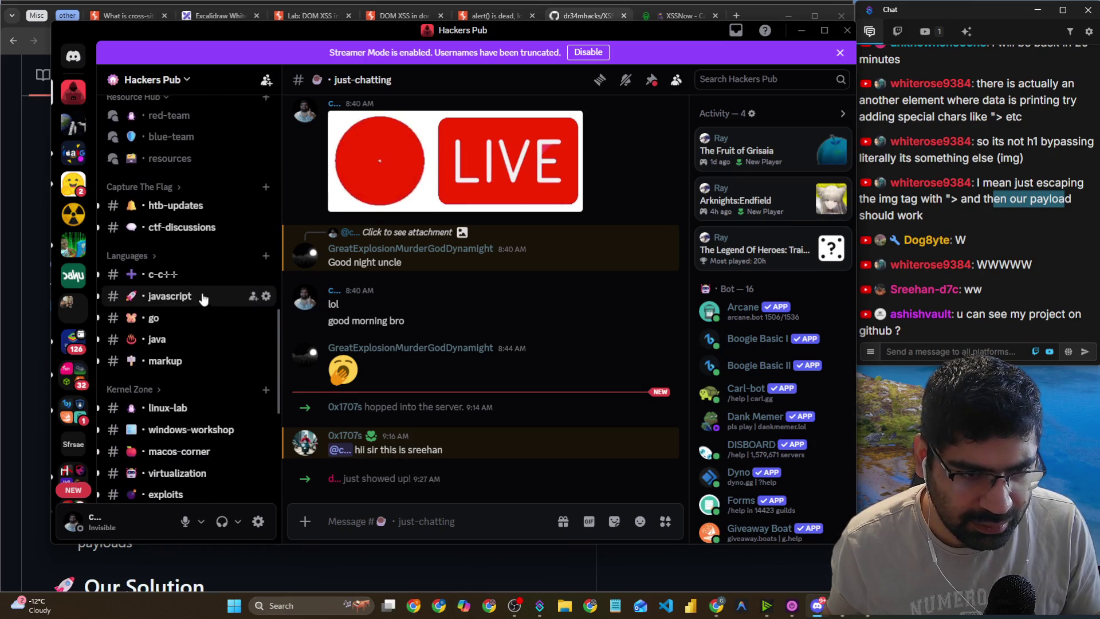
scroll(204, 298, "down", 2)
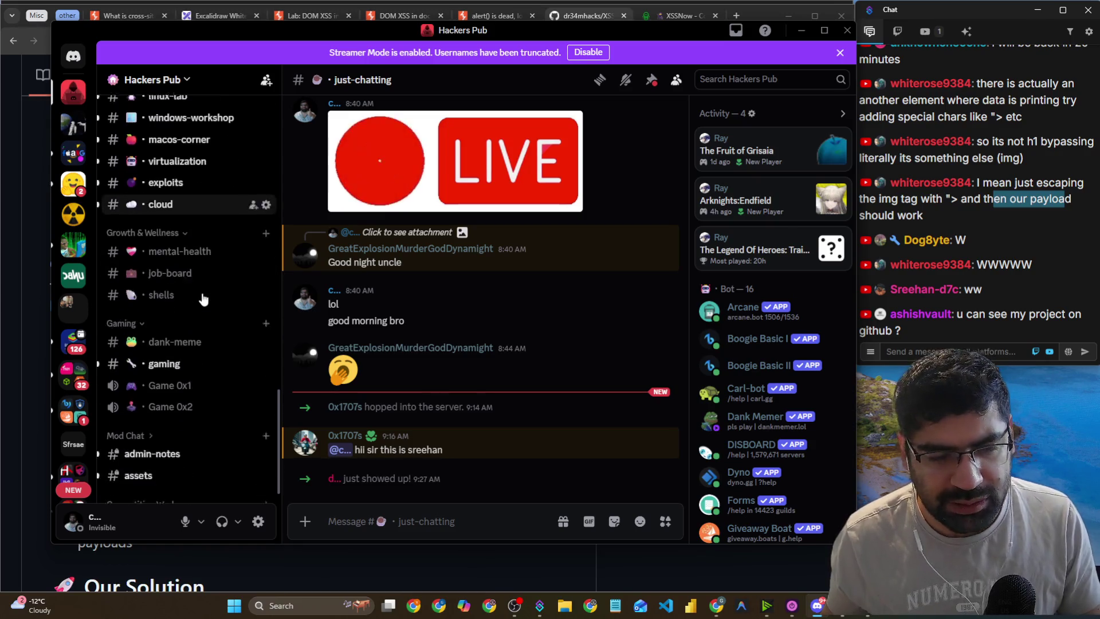
scroll(217, 295, "up", 3)
scroll(219, 302, "up", 3)
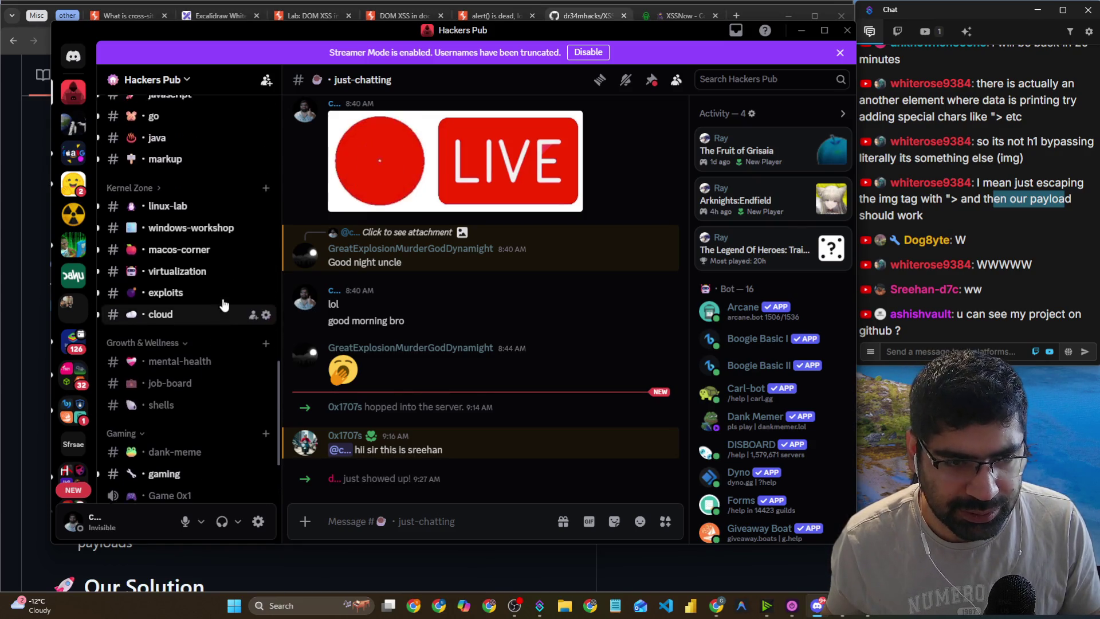
scroll(223, 298, "up", 1)
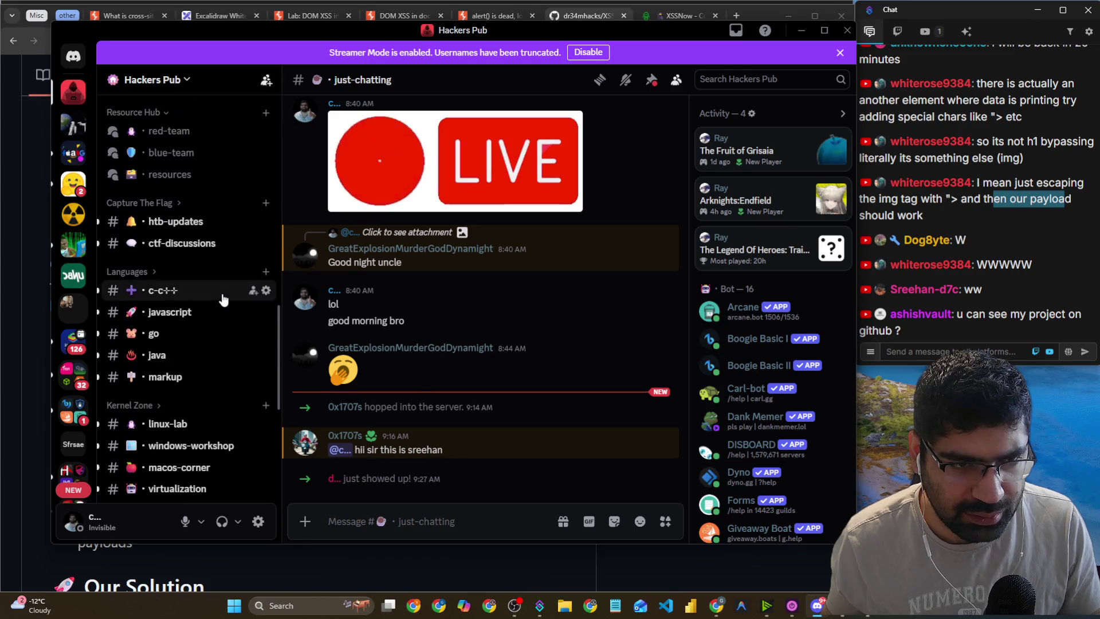
left_click(141, 274)
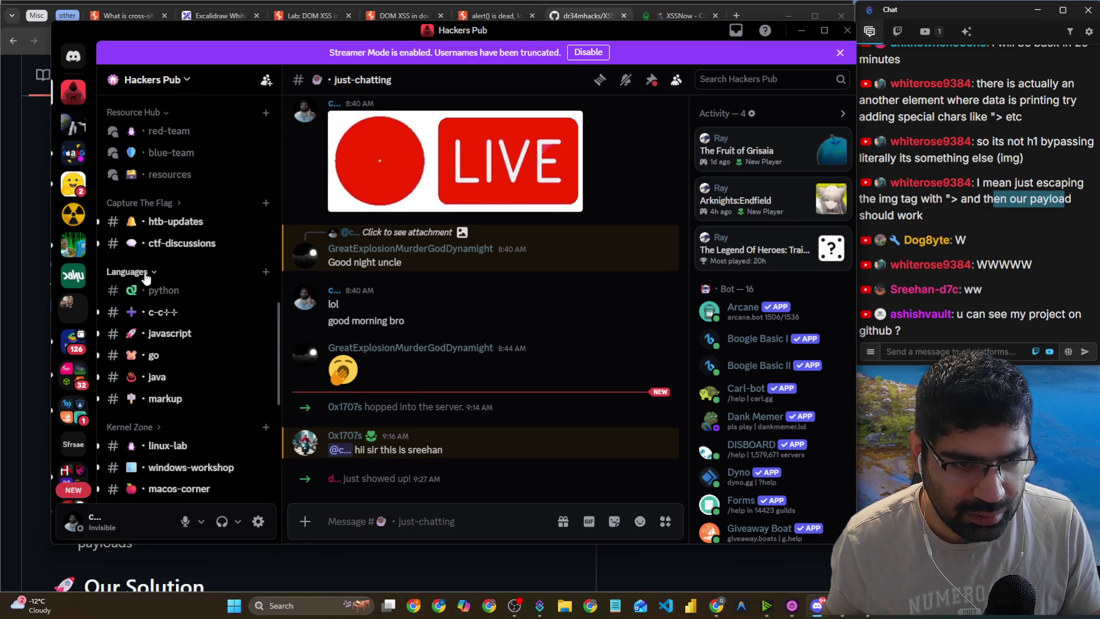
left_click(146, 276)
scroll(157, 337, "down", 2)
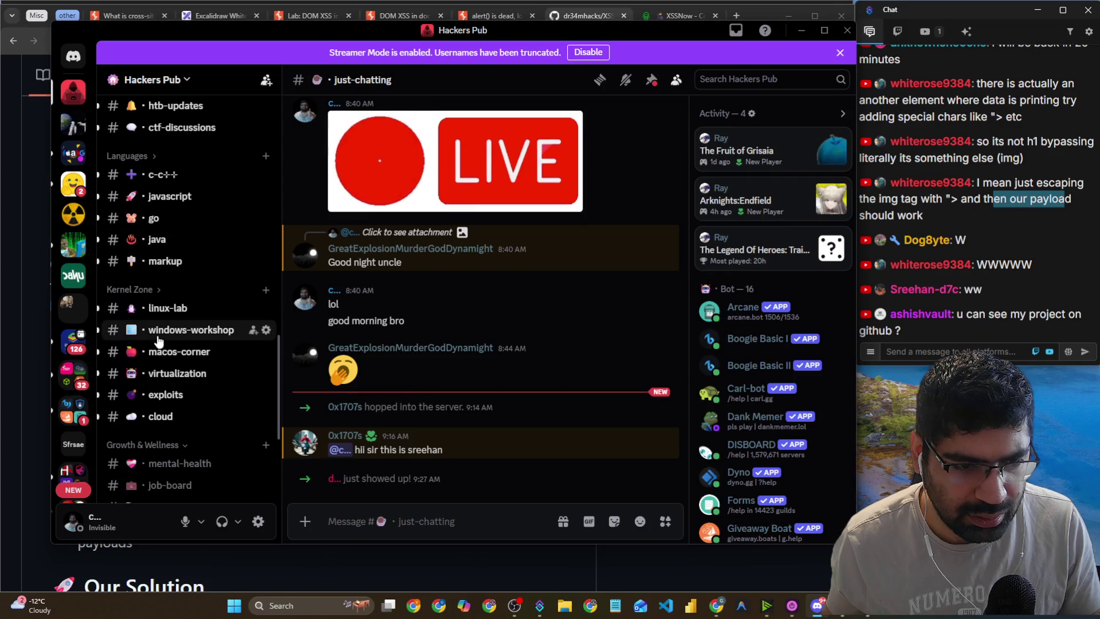
scroll(160, 338, "up", 4)
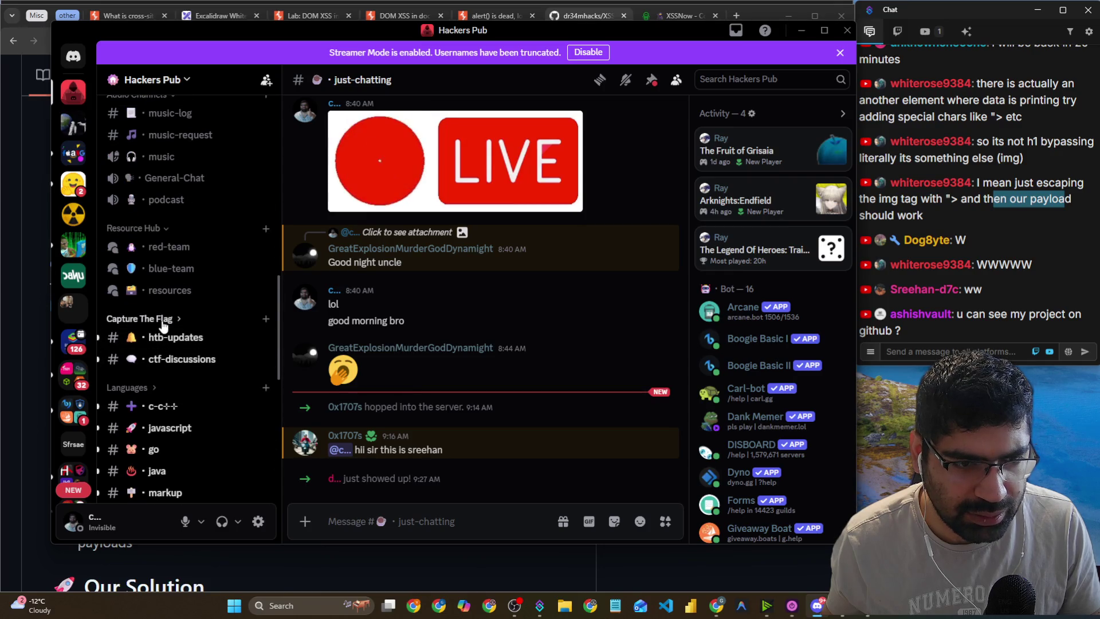
Open the red-team forum under Capture The Flag, then return to the XSSNow README.
left_click(164, 321)
scroll(164, 324, "up", 1)
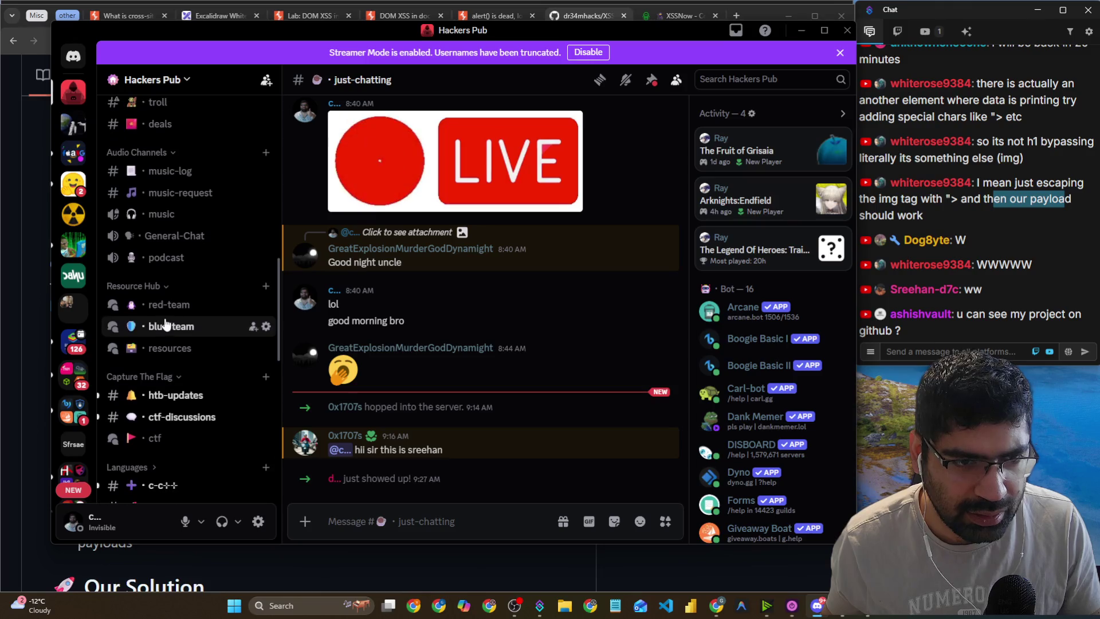
left_click(167, 305)
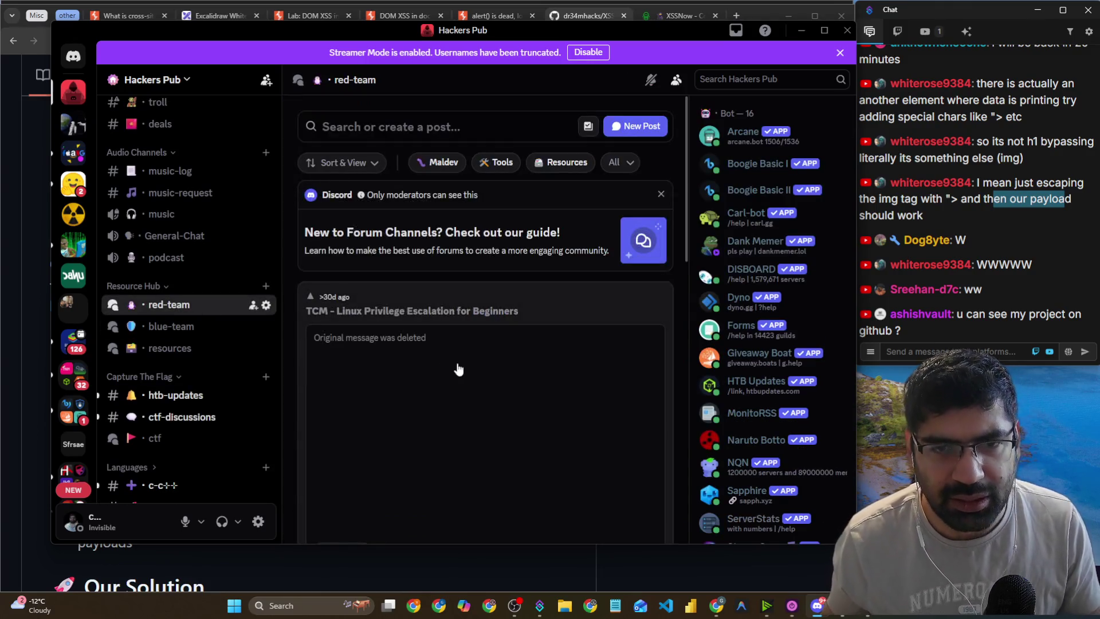
left_click(529, 136)
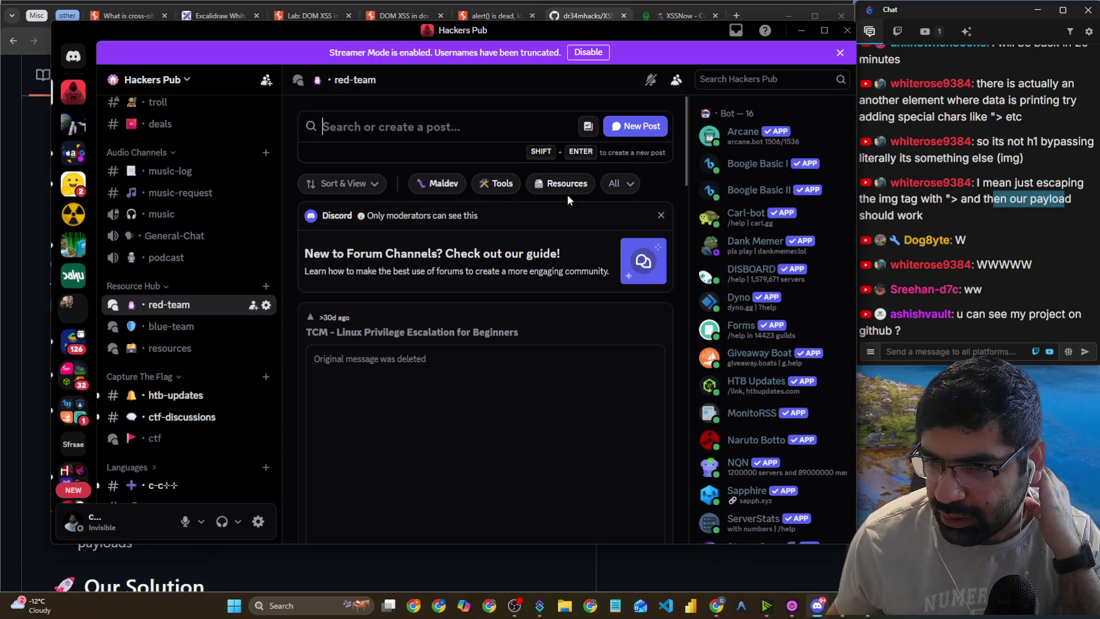
left_click(12, 324)
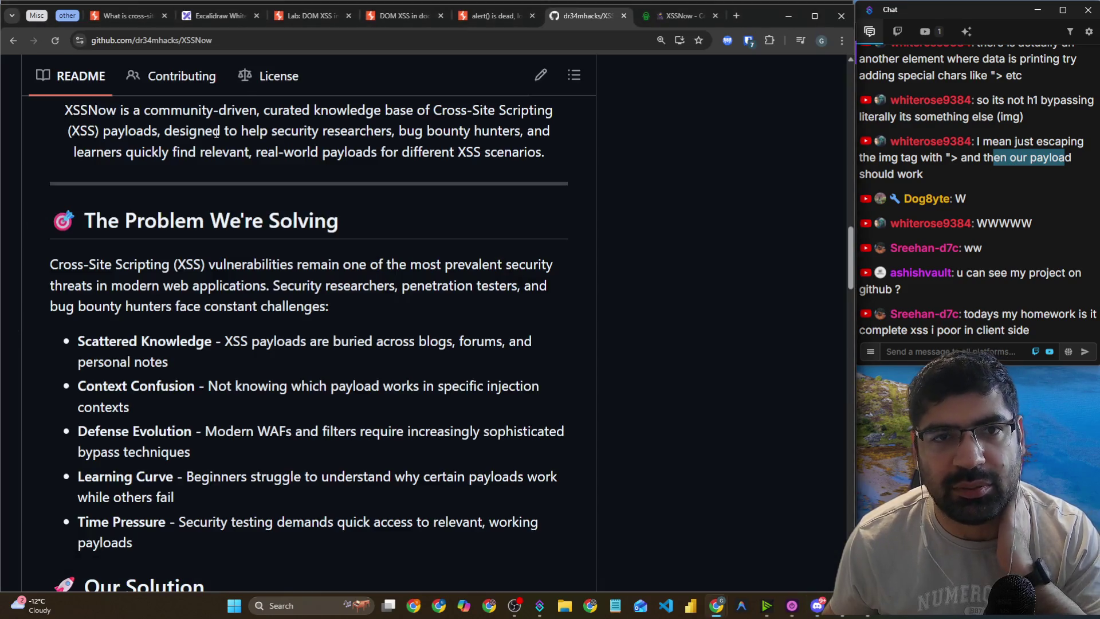
Copy the PortSwigger cross-site scripting article URL and post it in stream chat.
left_click(136, 15)
left_click(135, 39)
right_click(137, 38)
left_click(227, 142)
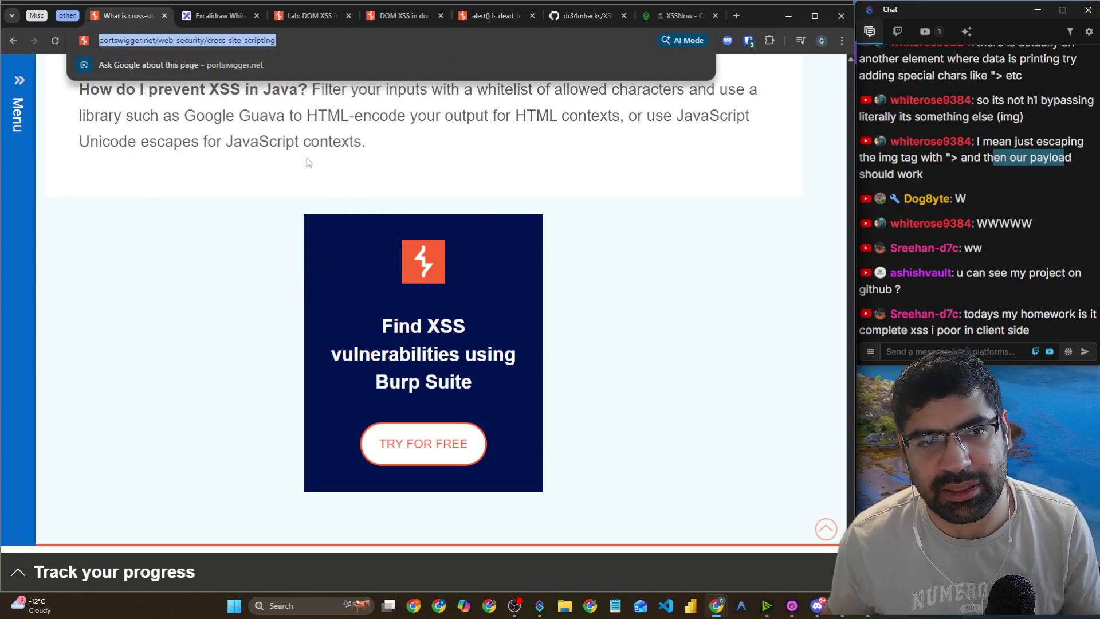
left_click(972, 345)
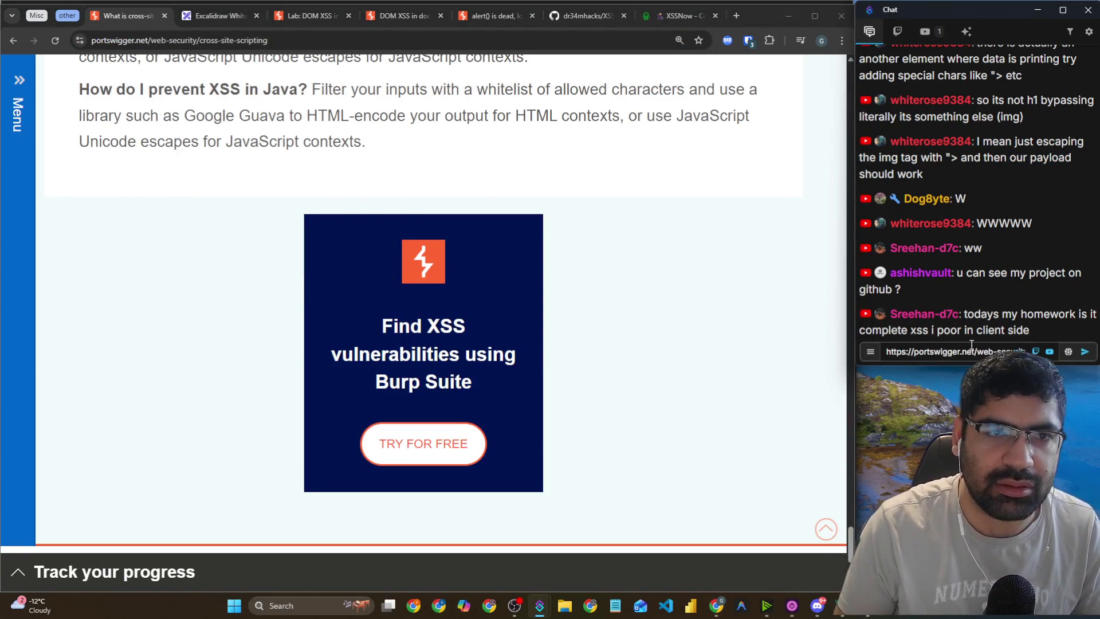
key("ctrl+v")
key("Return")
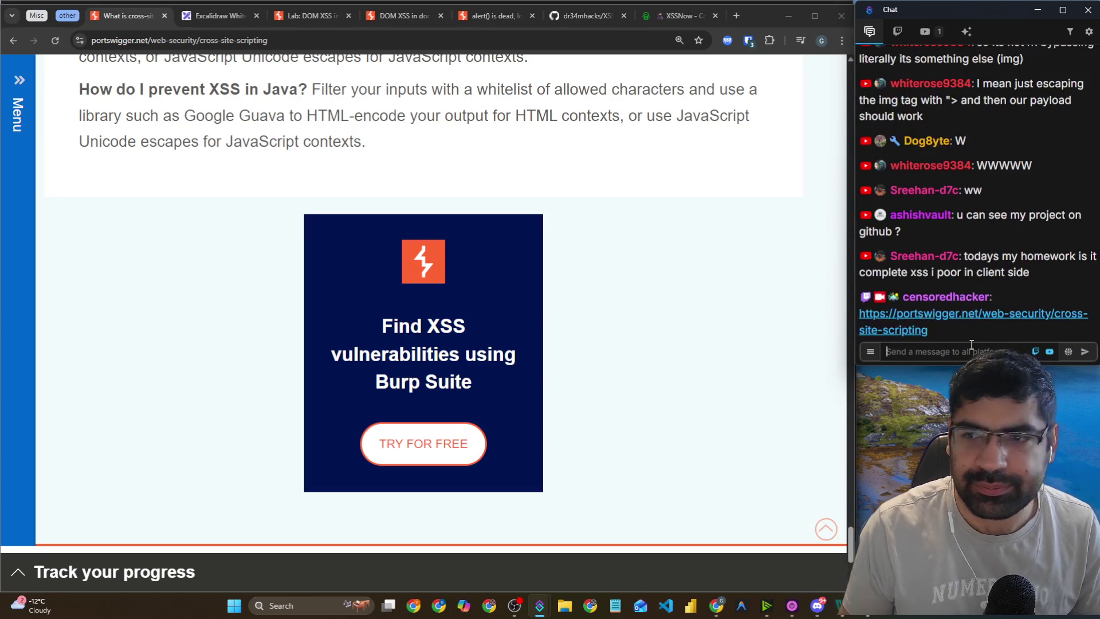
Scroll up the article, then move via the GitHub XSSNow tab to the XSSNow payloads page.
scroll(545, 259, "up", 20)
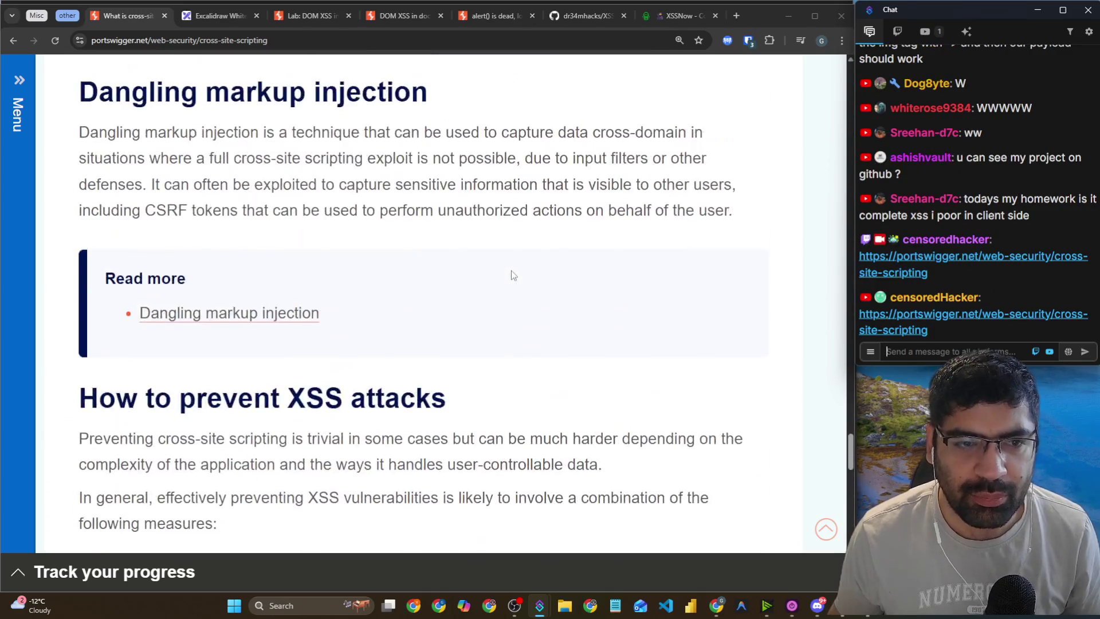
scroll(514, 276, "up", 8)
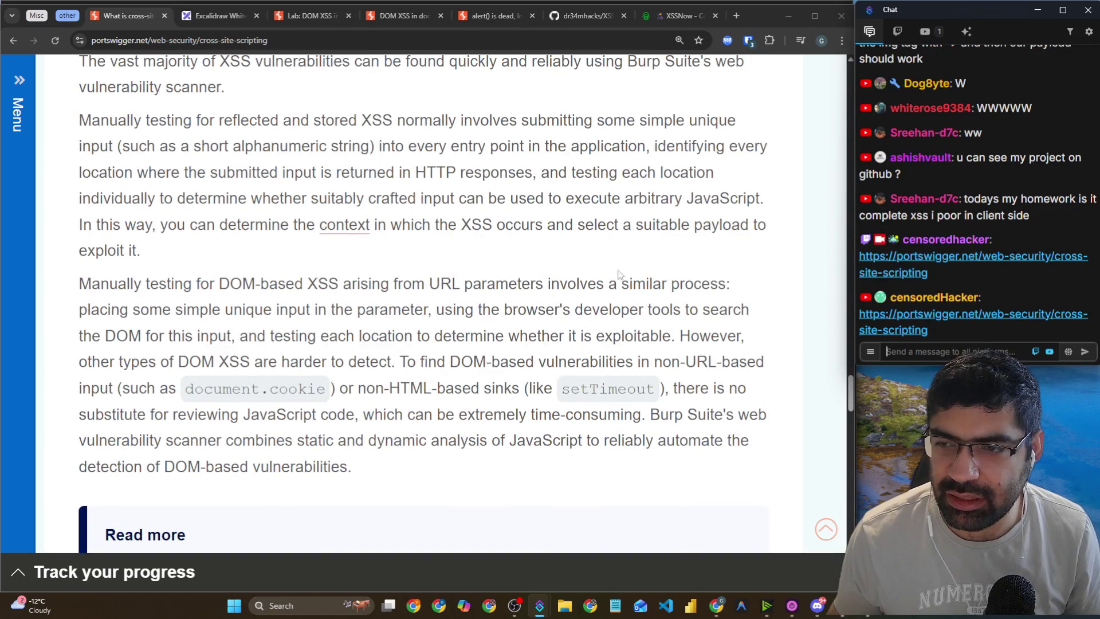
left_click(586, 19)
left_click(490, 40)
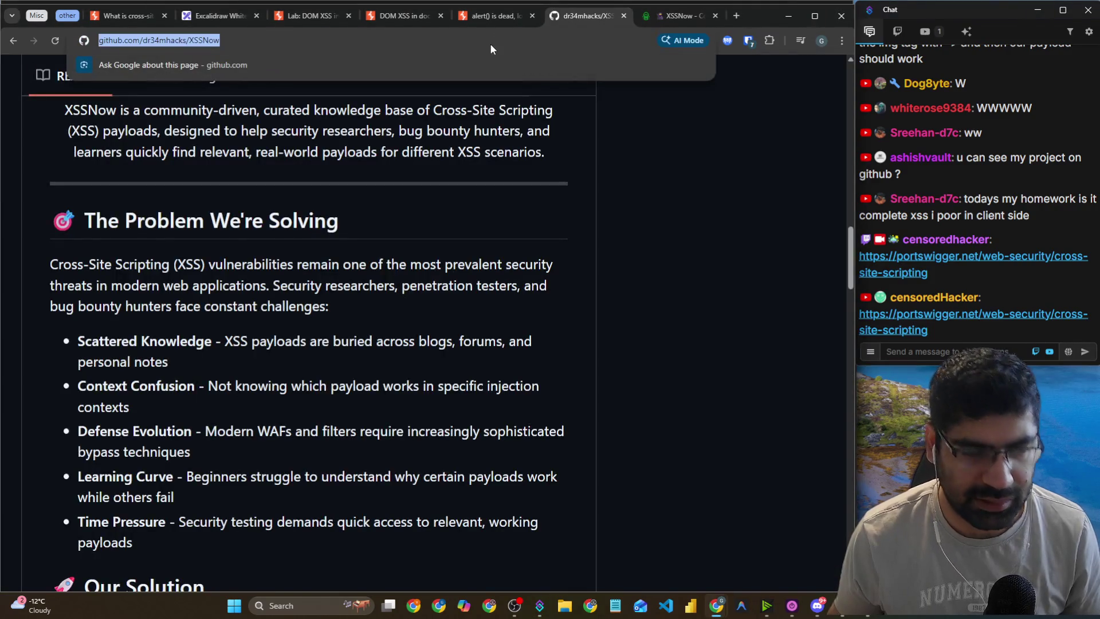
left_click(686, 15)
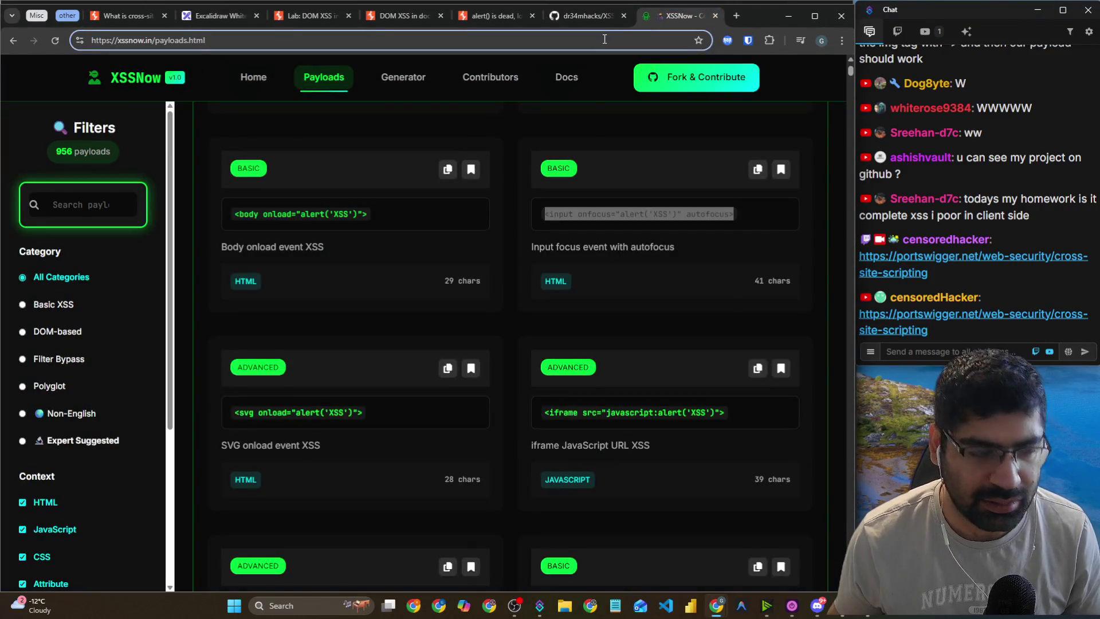
Copy the XSSNow payloads page URL and send it in stream chat.
left_click(604, 39)
key("ctrl+c")
left_click(954, 350)
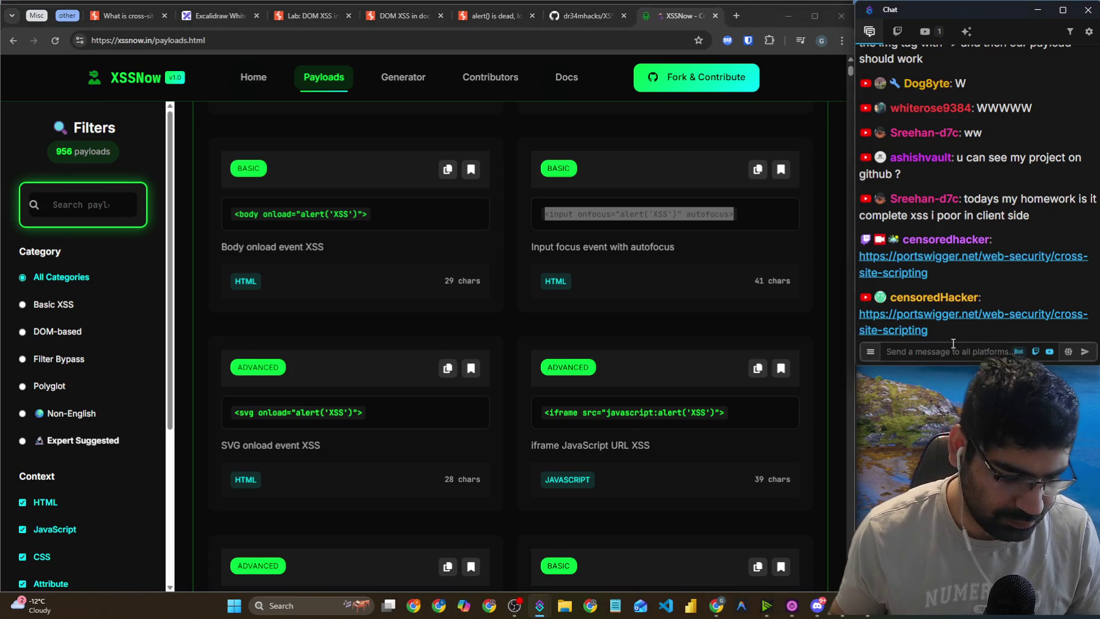
key("ctrl+v")
key("Return")
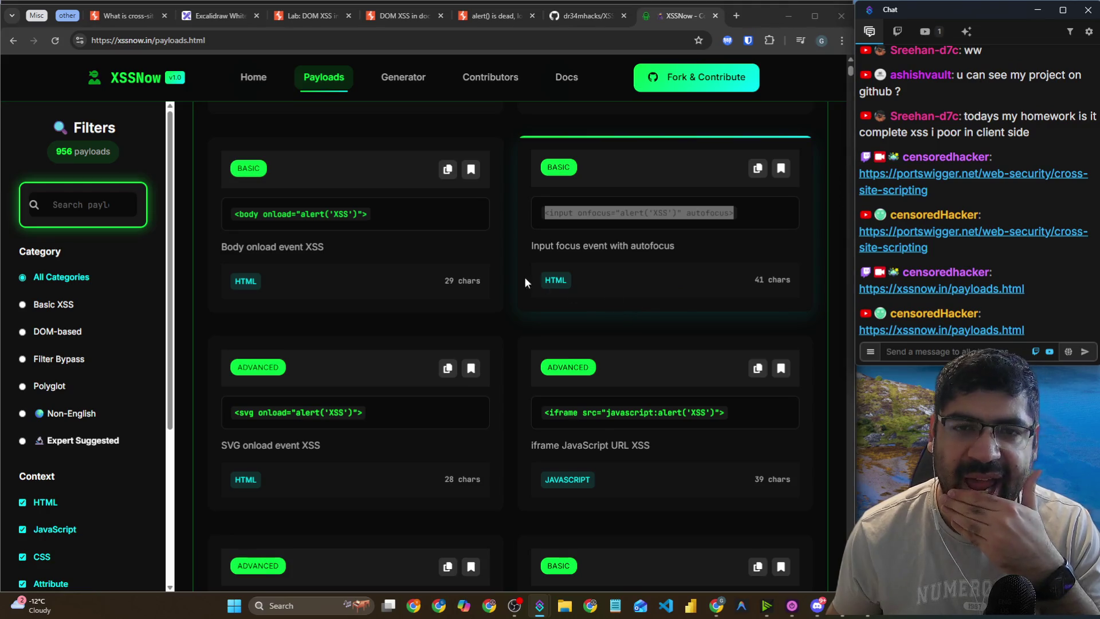
Open the XSSNow Docs and read the subtitle, Purpose and Research-Focused cards.
left_click(561, 91)
left_click(562, 92)
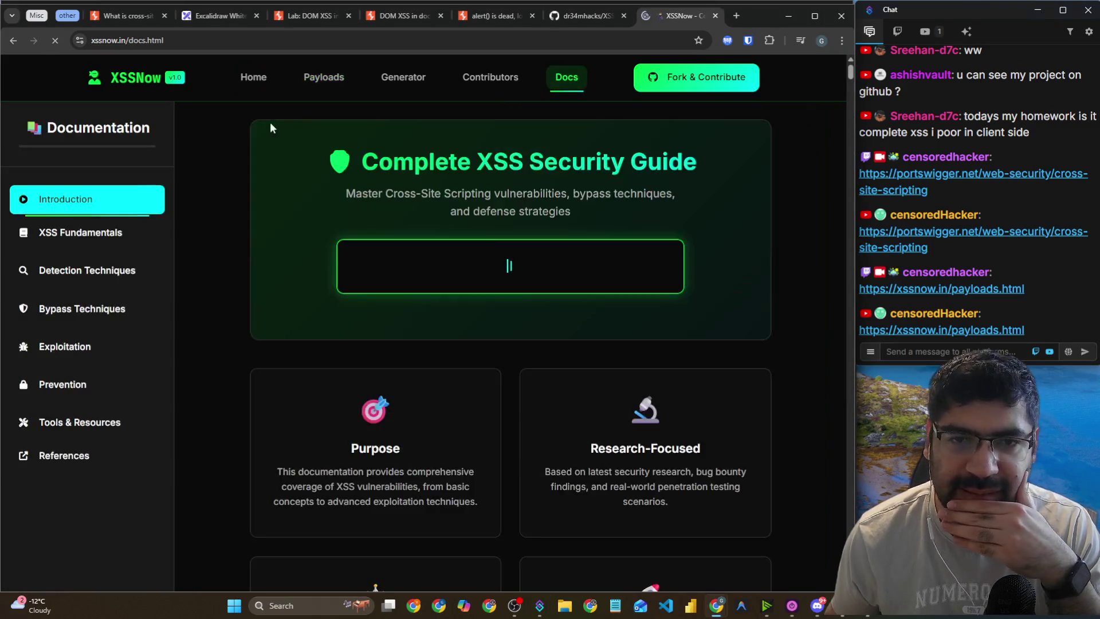
mouse_move(365, 195)
left_mouse_down()
mouse_move(470, 195)
mouse_move(518, 212)
left_mouse_up()
left_click(548, 212)
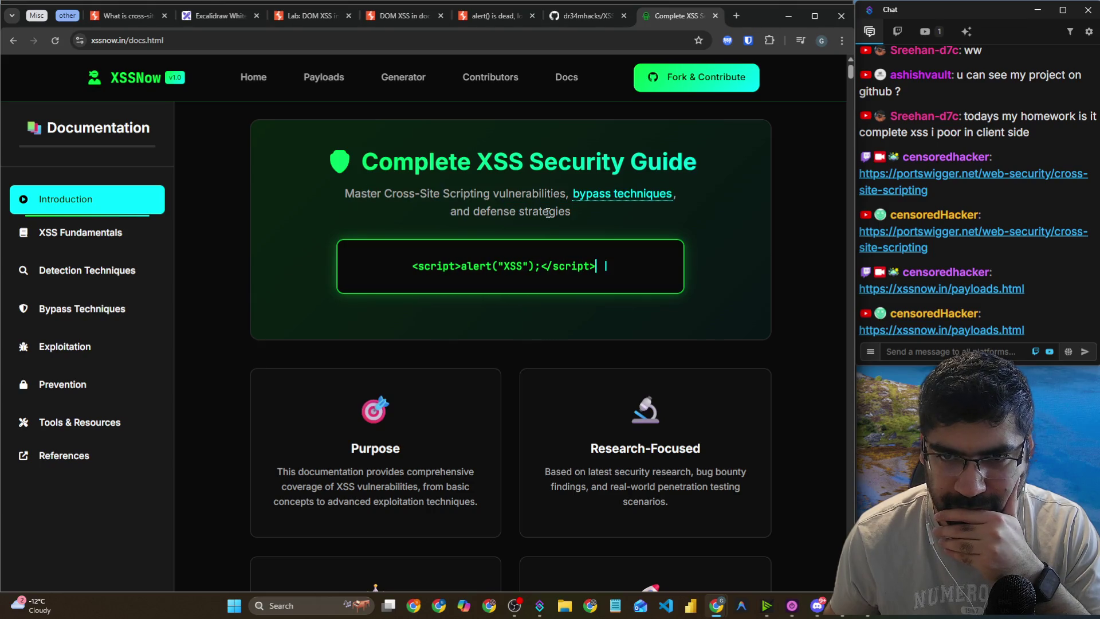
scroll(369, 223, "down", 3)
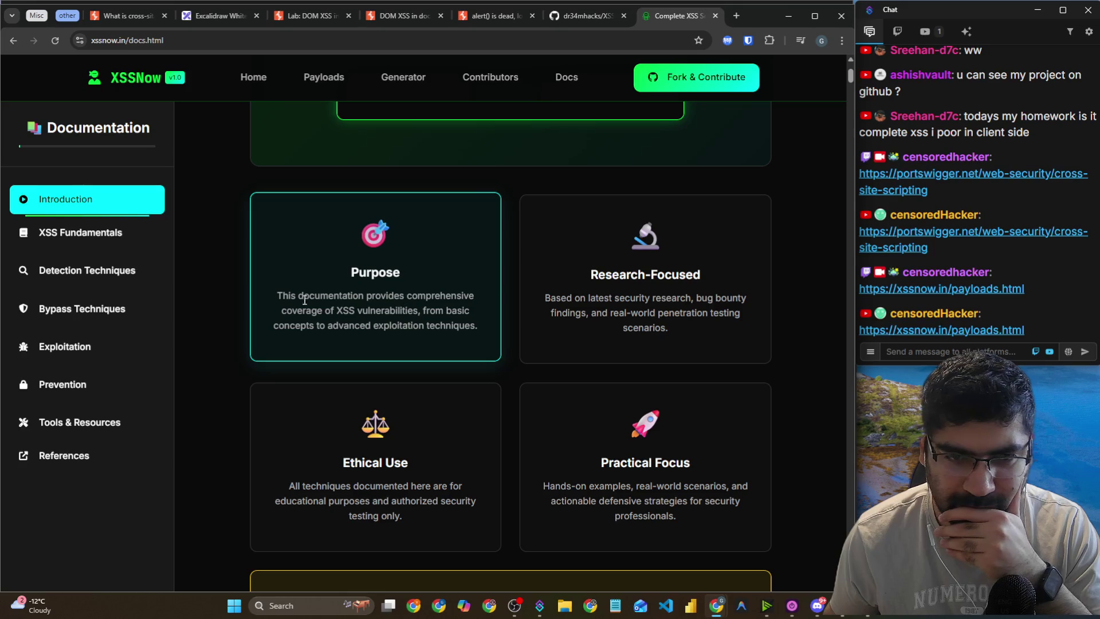
left_click_drag(279, 296, 472, 309)
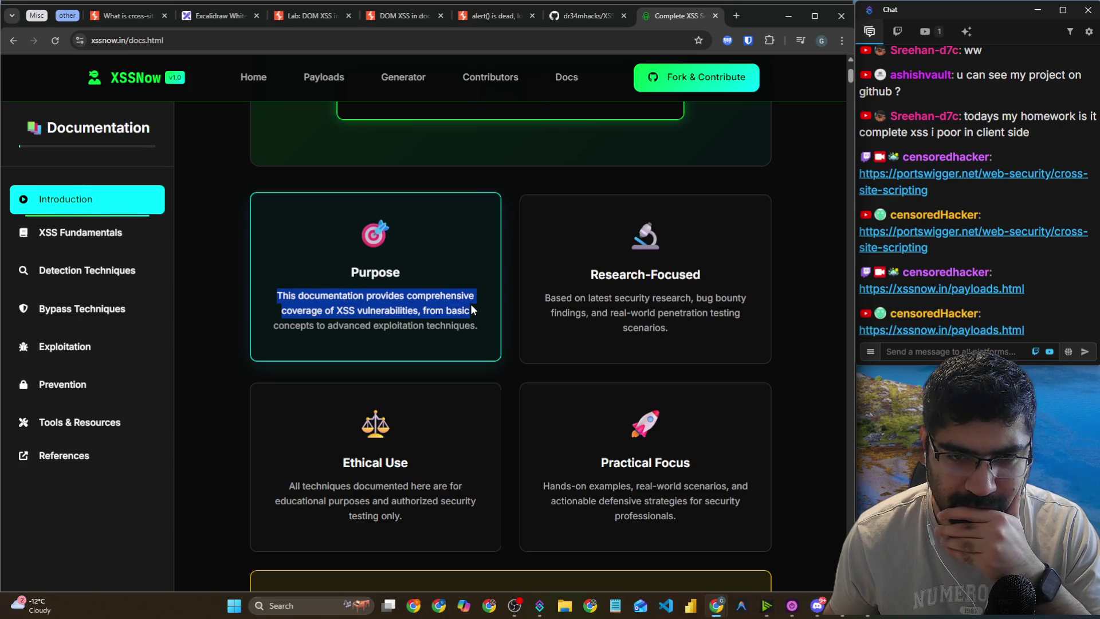
scroll(471, 309, "down", 2)
mouse_move(573, 181)
left_mouse_down()
mouse_move(740, 182)
mouse_move(743, 209)
left_mouse_up()
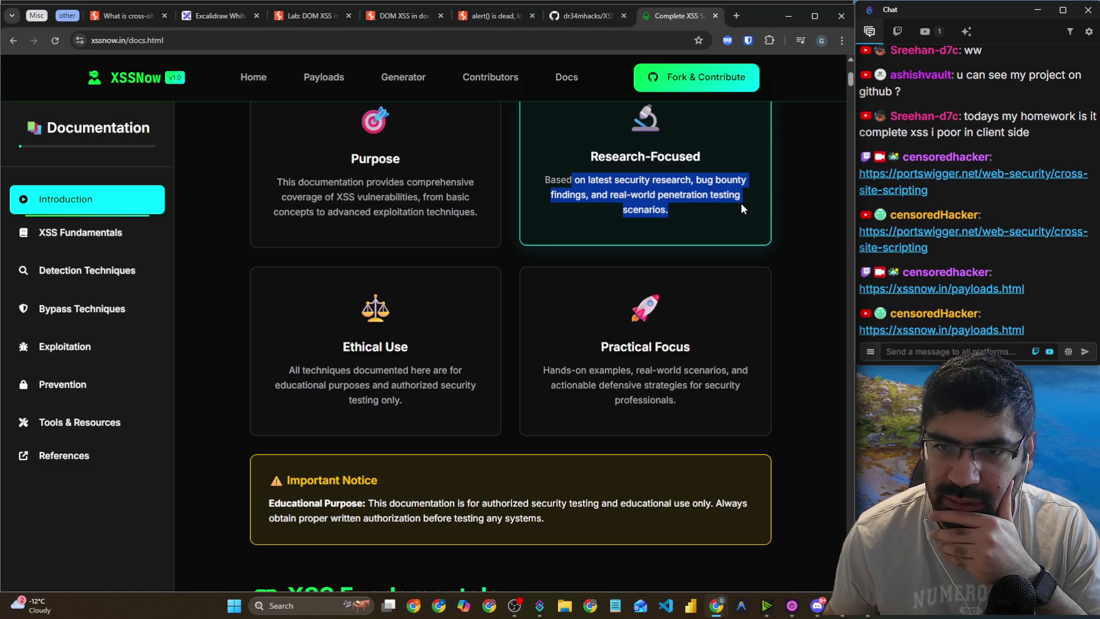
Continue through the Practical Focus card and remaining introduction cards to XSS Fundamentals.
scroll(718, 225, "down", 2)
left_click_drag(550, 252, 636, 252)
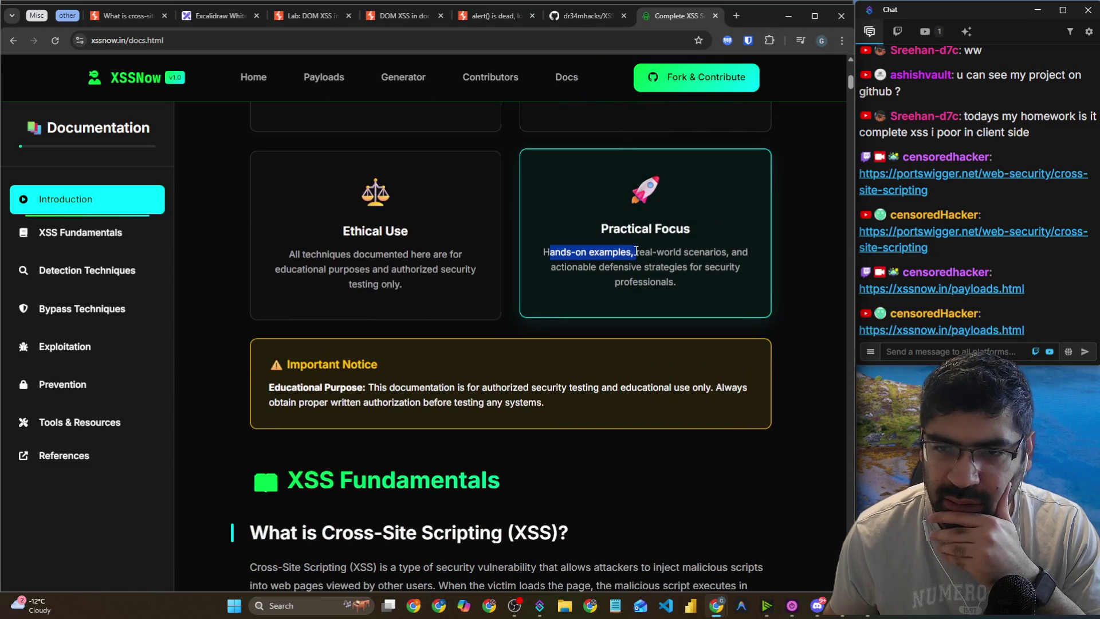
left_click(646, 214)
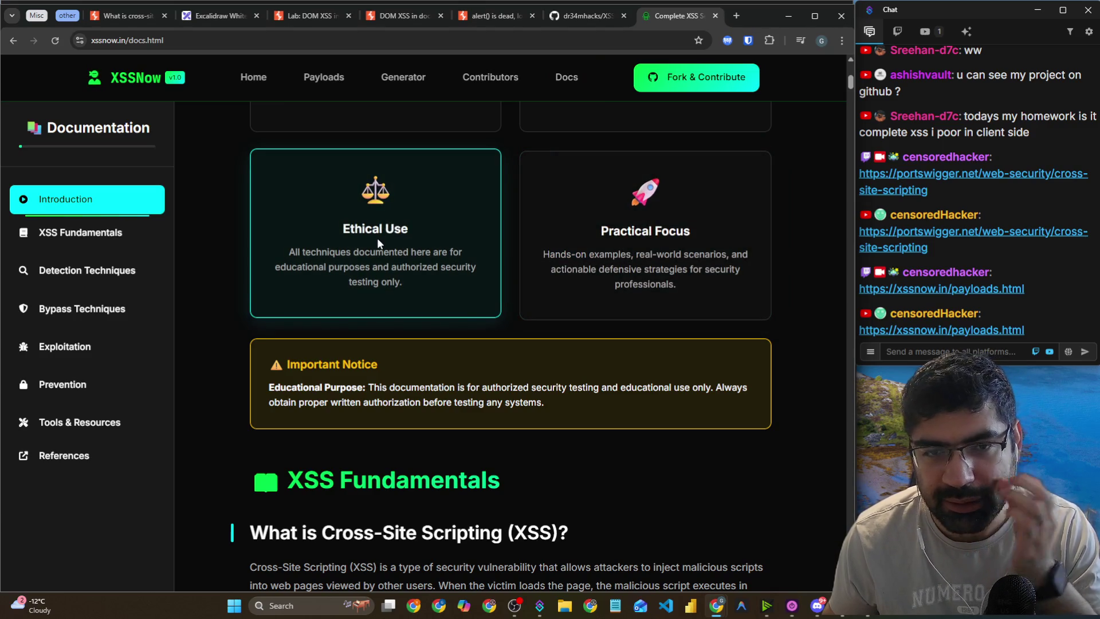
scroll(515, 276, "down", 3)
left_click_drag(284, 228, 527, 230)
scroll(526, 241, "down", 2)
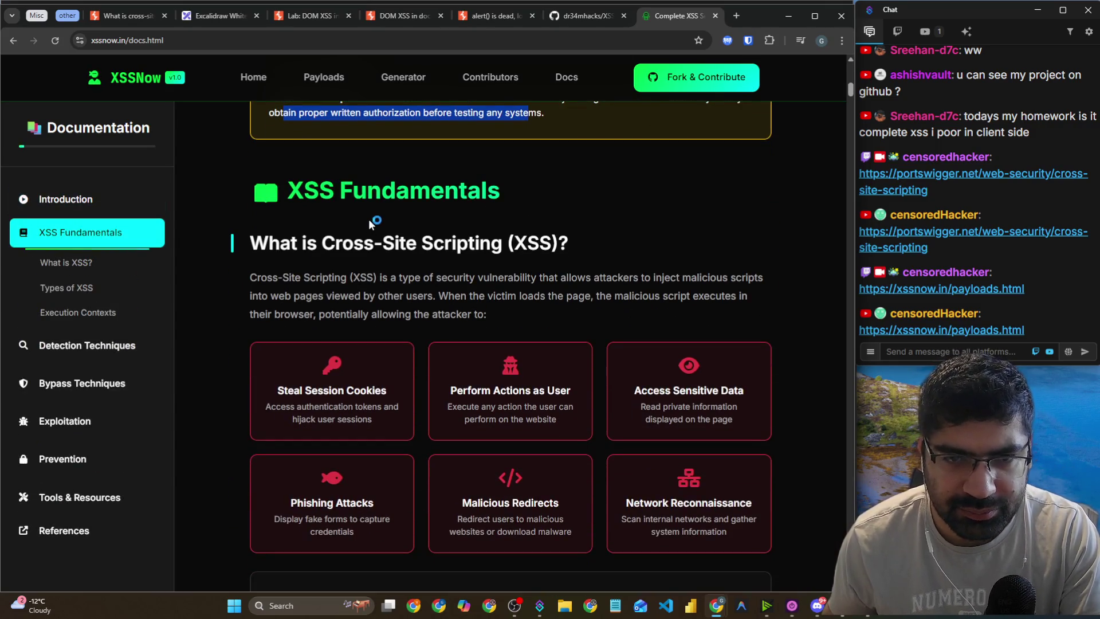
Highlight the XSS definition, then scroll past Reflected, Stored and DOM-Based XSS to Execution Contexts.
scroll(369, 219, "down", 1)
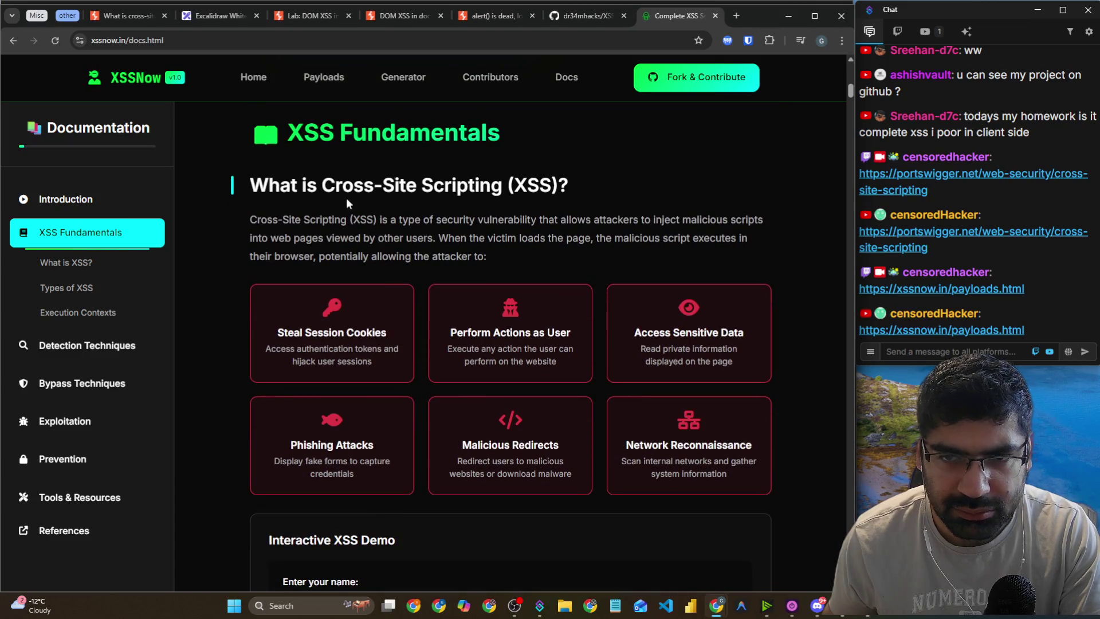
mouse_move(249, 218)
left_mouse_down()
mouse_move(393, 220)
mouse_move(524, 237)
mouse_move(528, 248)
left_mouse_up()
scroll(525, 247, "down", 3)
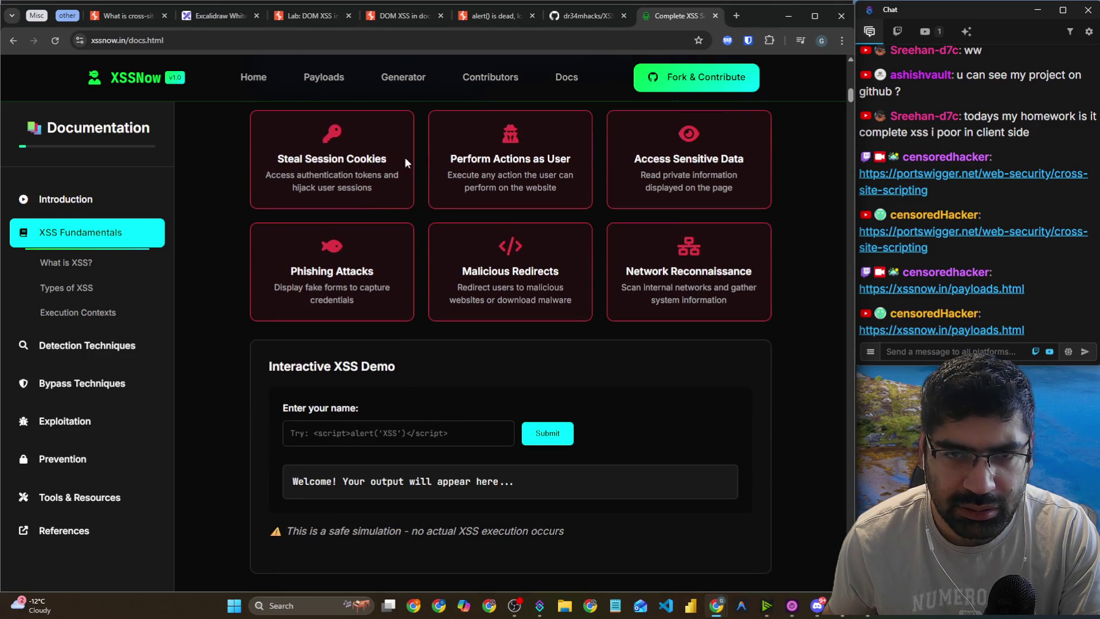
scroll(451, 159, "down", 5)
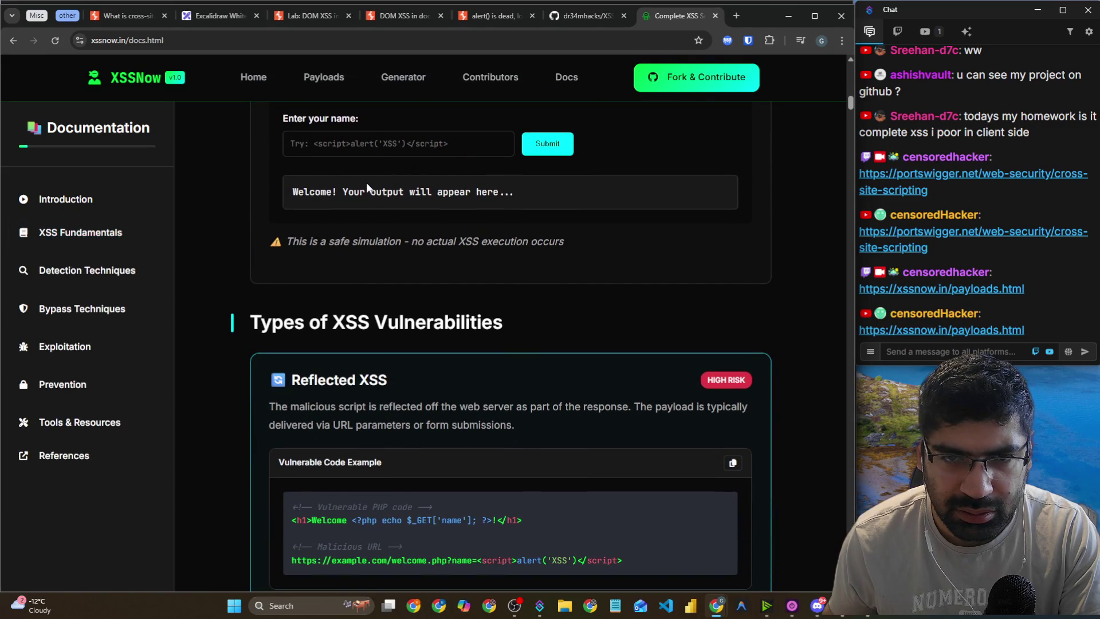
scroll(490, 190, "down", 6)
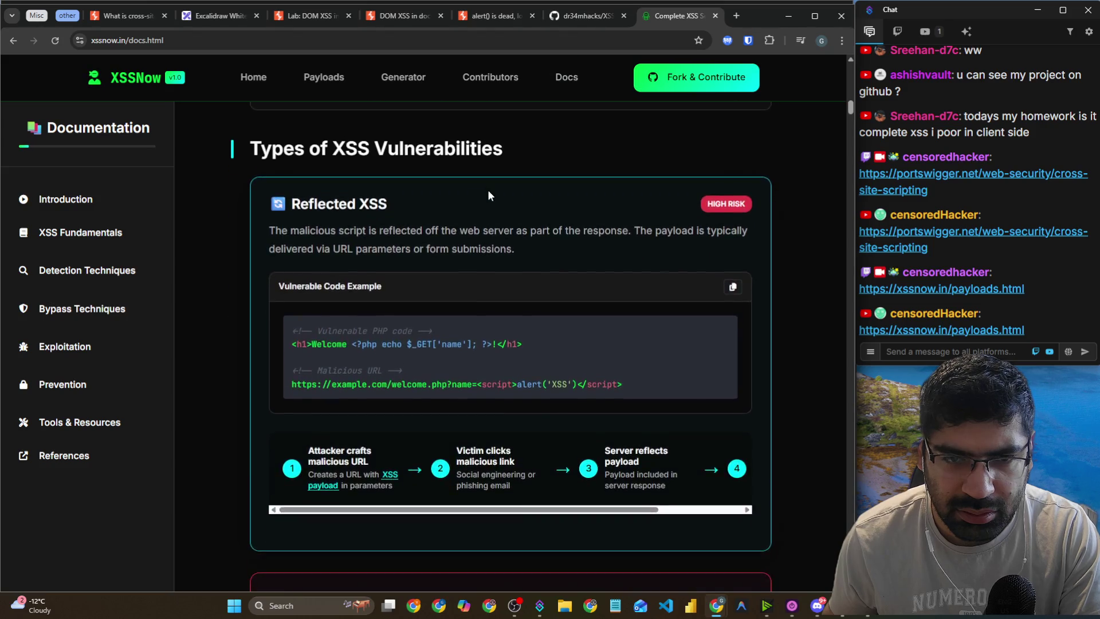
scroll(489, 195, "down", 6)
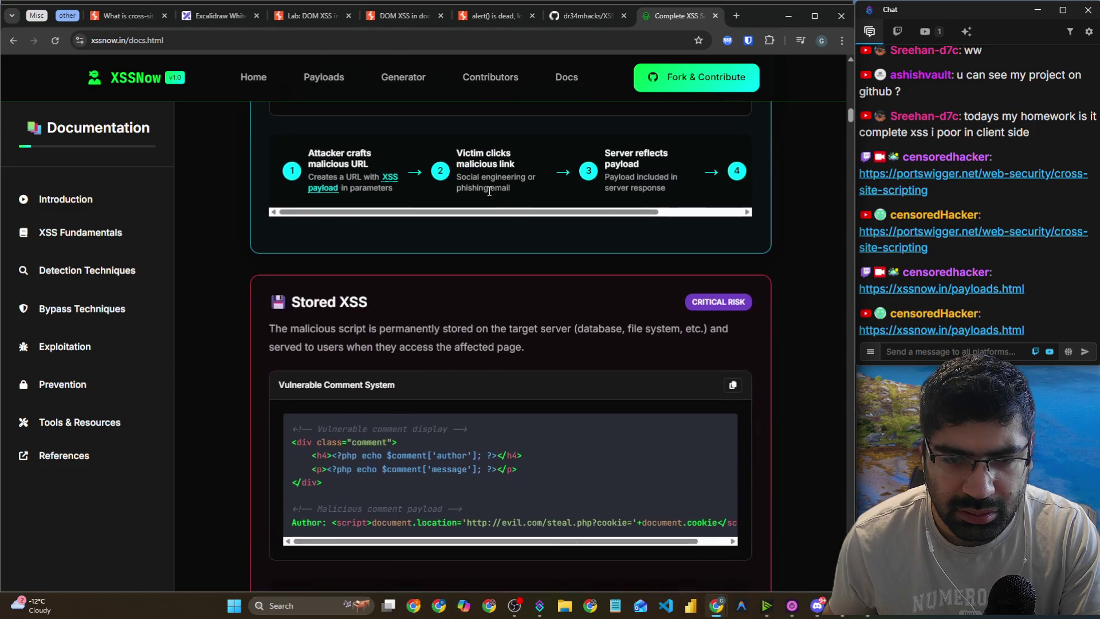
scroll(489, 195, "down", 5)
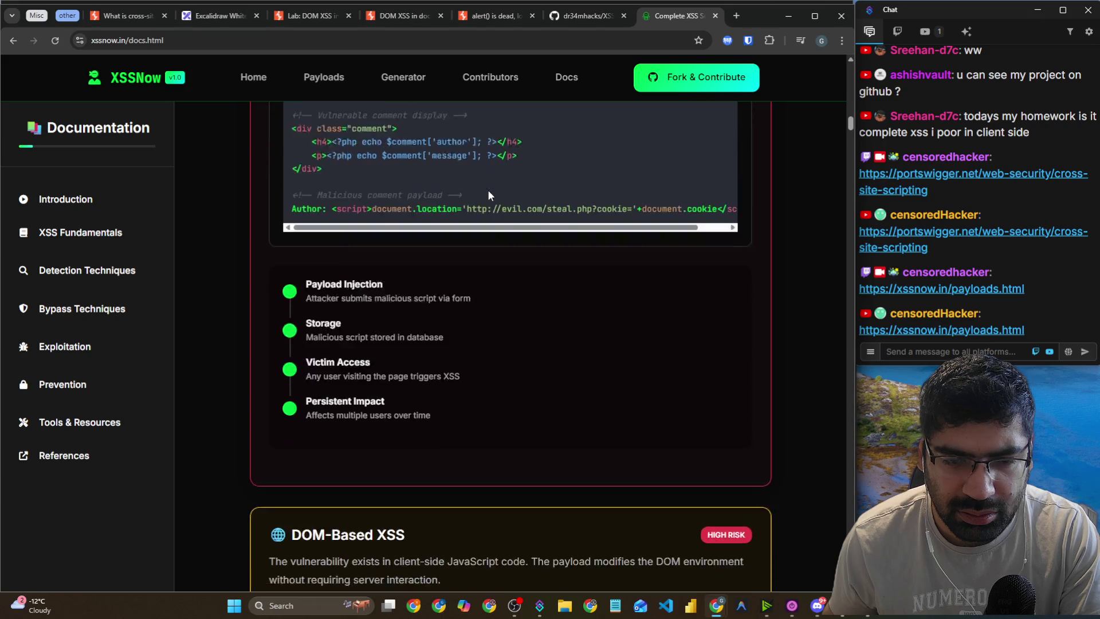
scroll(488, 192, "down", 5)
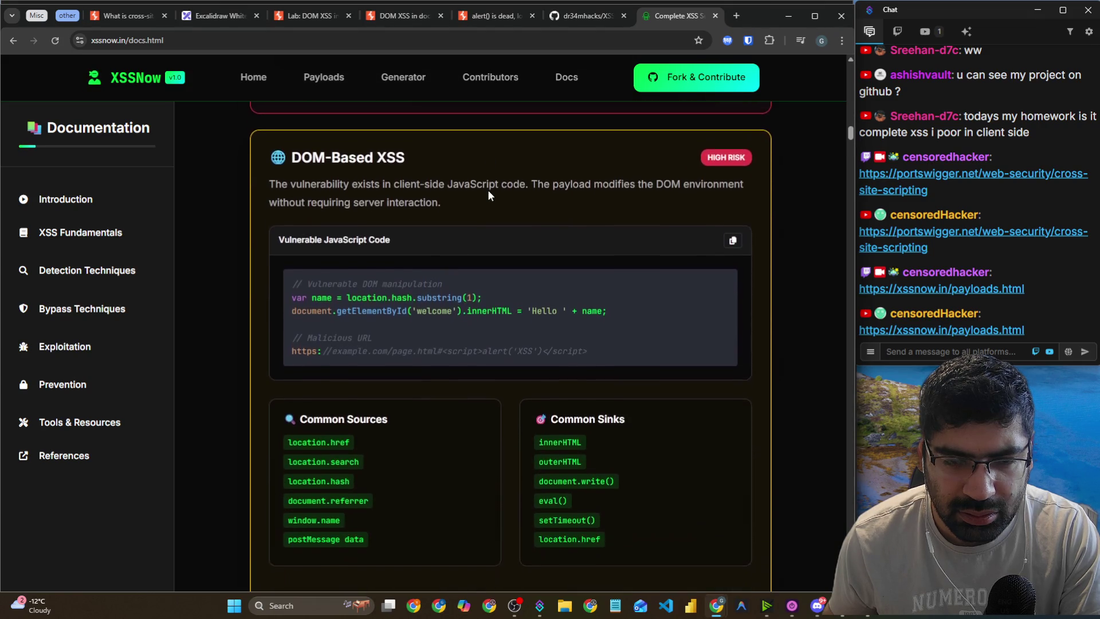
scroll(490, 191, "down", 1)
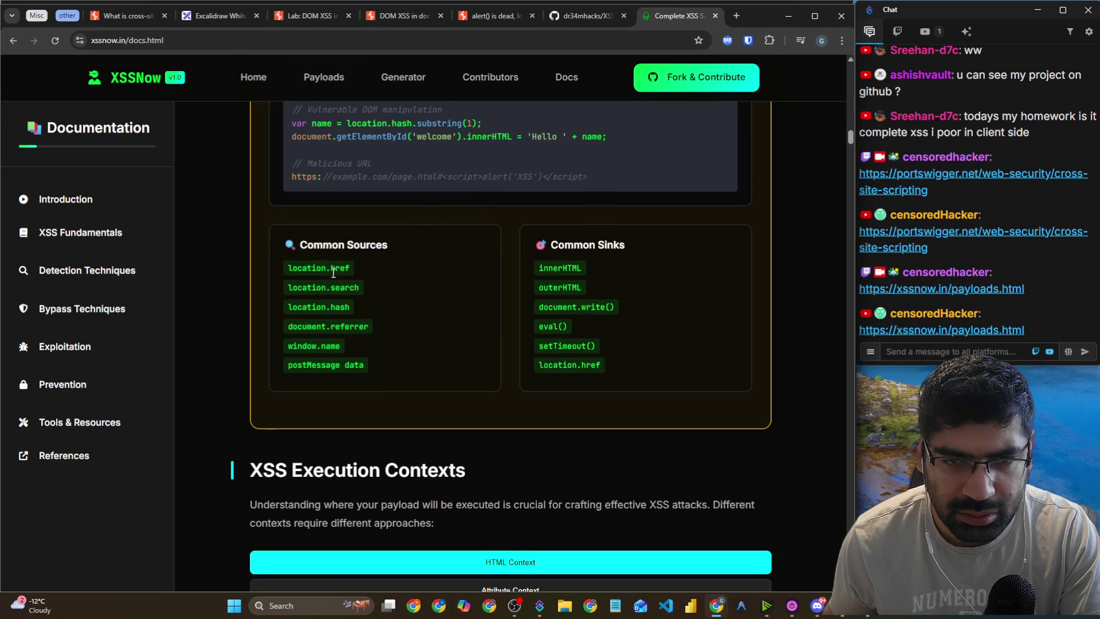
scroll(335, 272, "down", 3)
scroll(334, 267, "down", 5)
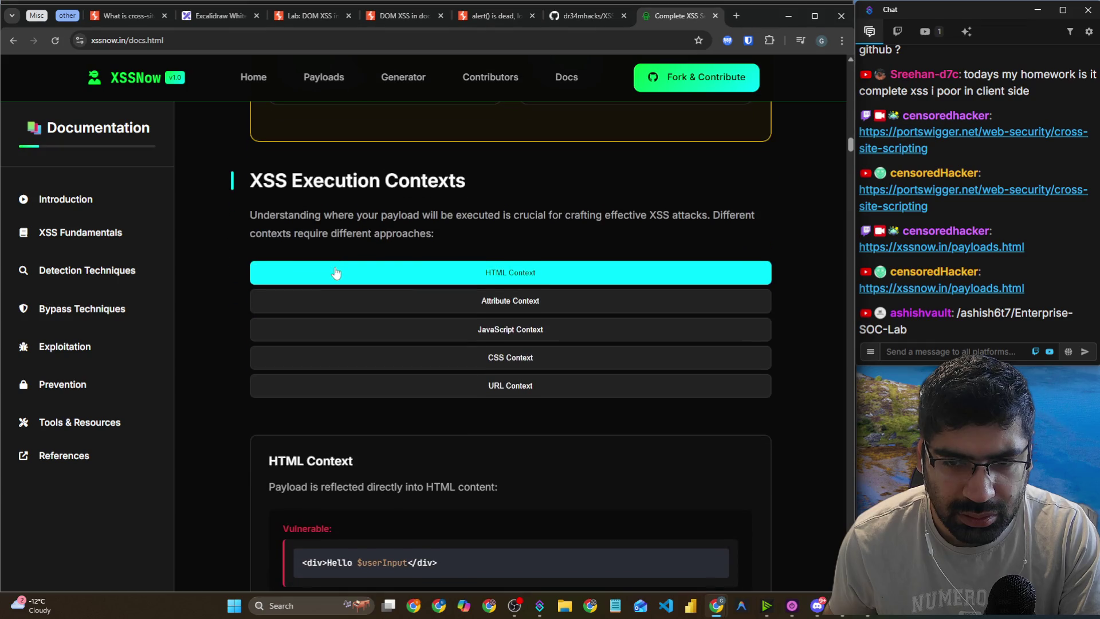
Scroll to the HTML Context example and highlight its code and <script>alert('XSS')</script> payload.
scroll(334, 266, "down", 1)
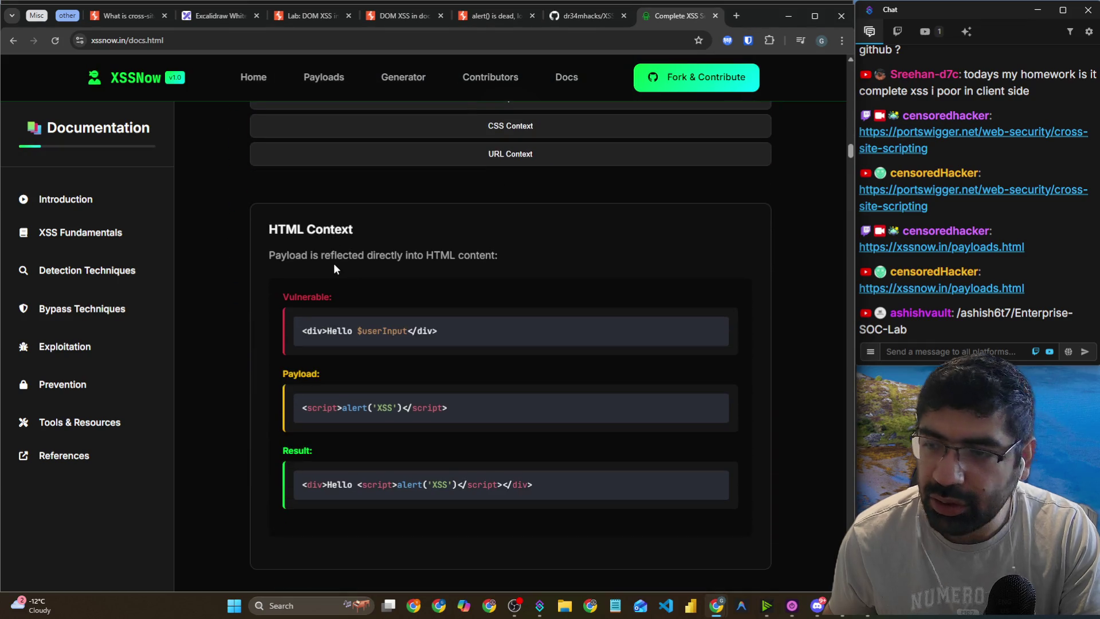
left_click_drag(972, 333, 961, 316)
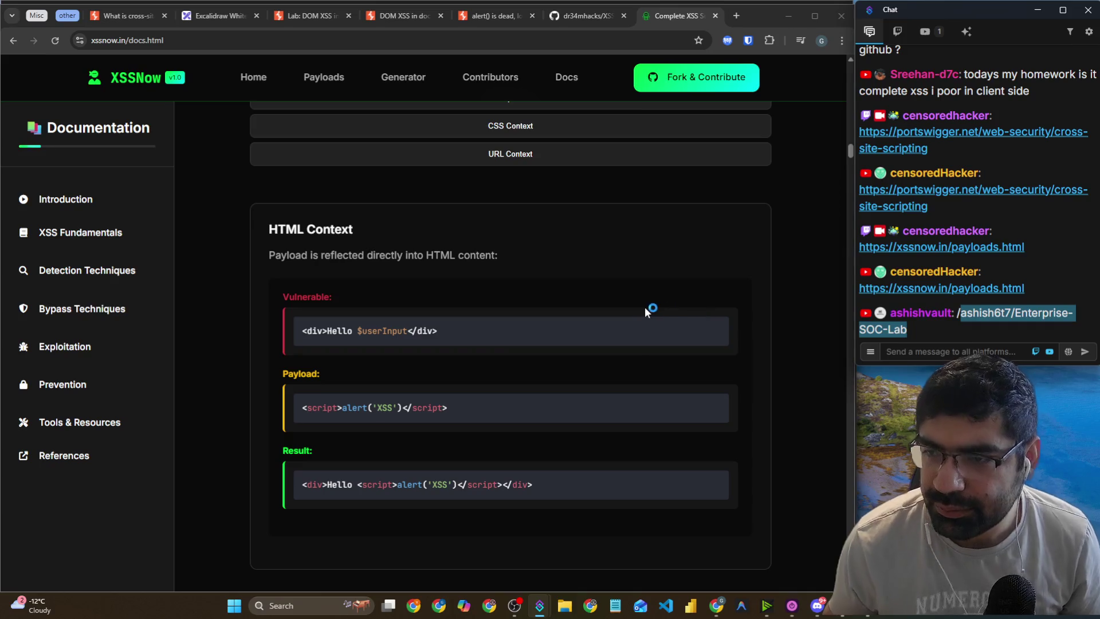
scroll(654, 304, "down", 2)
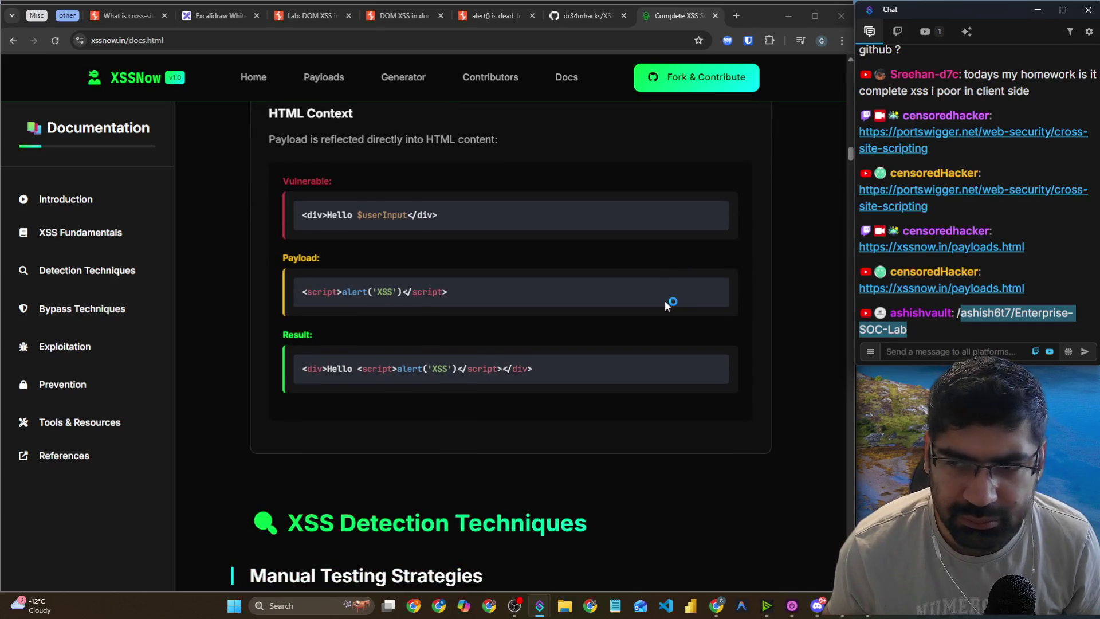
scroll(665, 300, "down", 1)
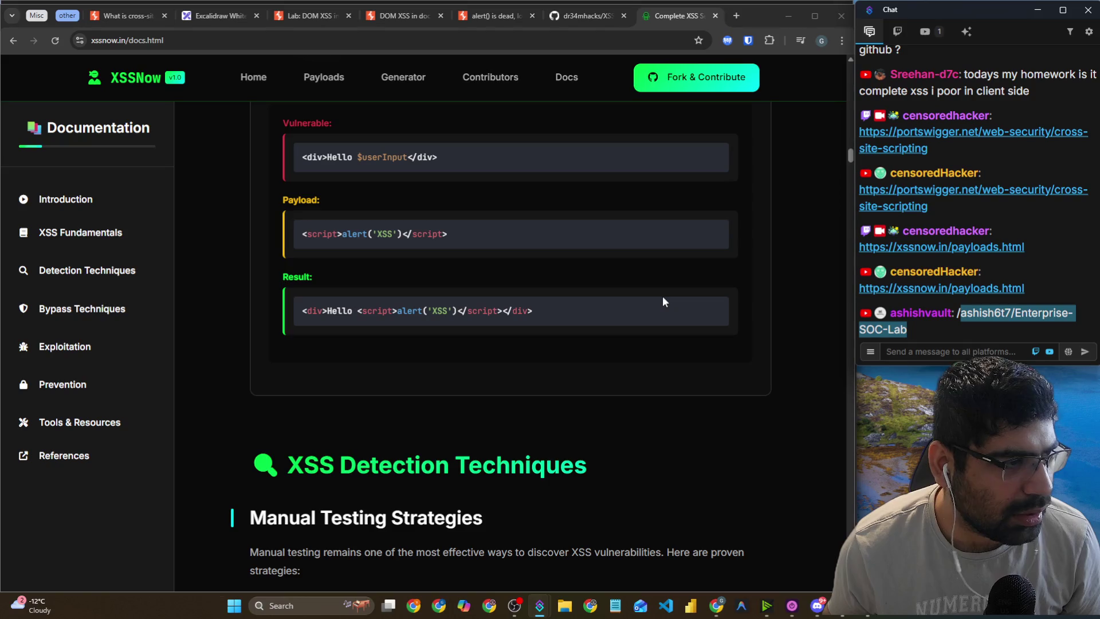
key("alt+Tab")
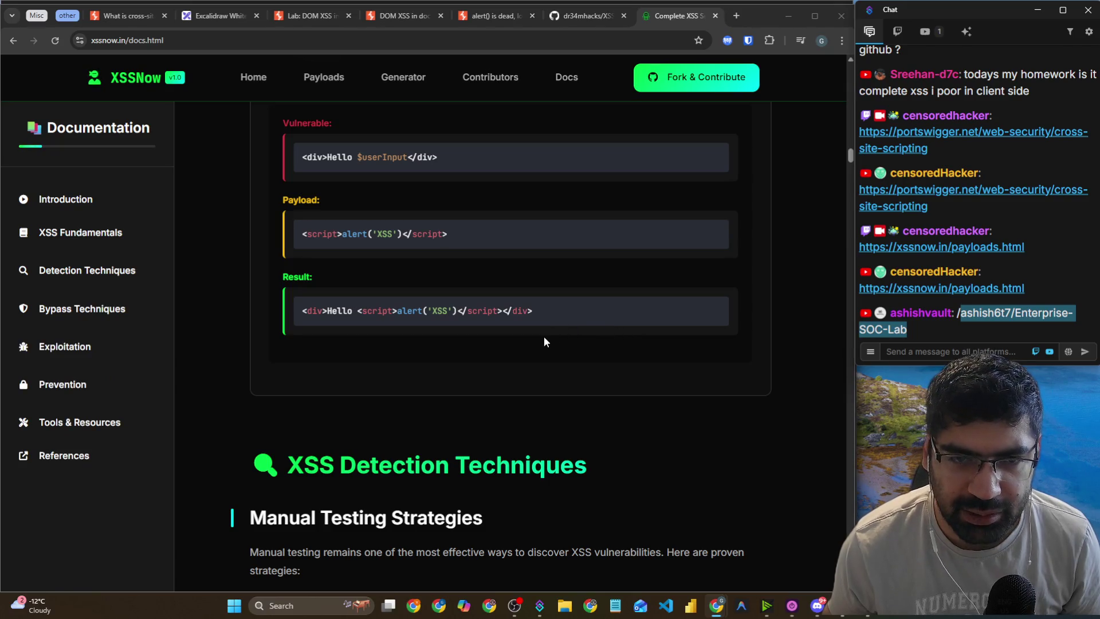
scroll(376, 193, "up", 1)
left_click_drag(357, 216, 455, 219)
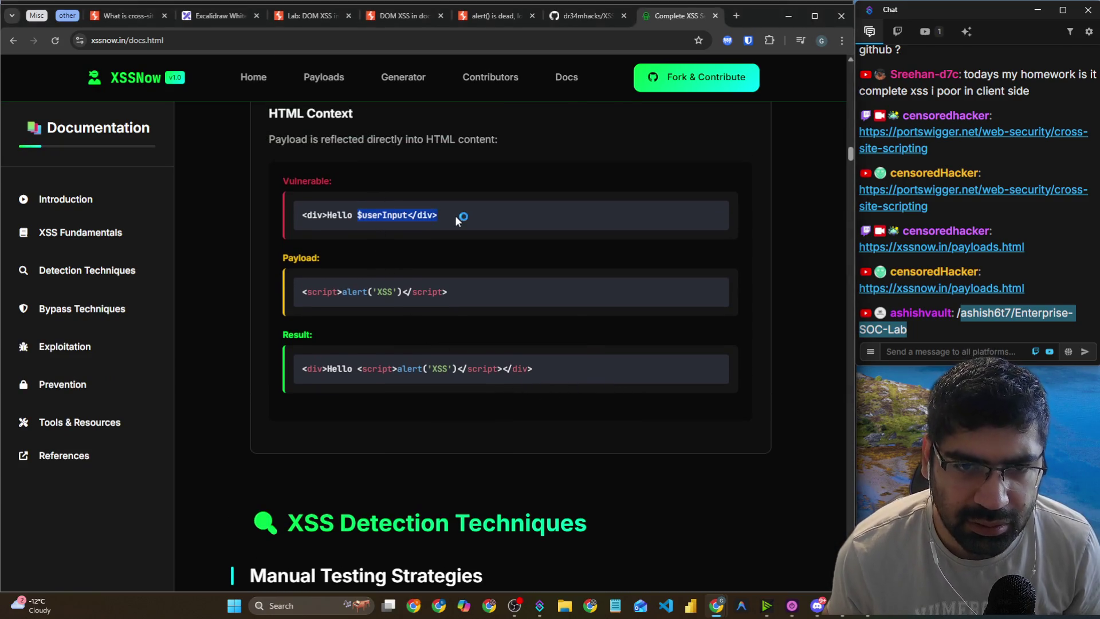
left_click_drag(336, 291, 490, 301)
Highlight the HTML Context Result line, then scroll through Detection Techniques.
left_click_drag(300, 367, 569, 378)
scroll(452, 349, "down", 8)
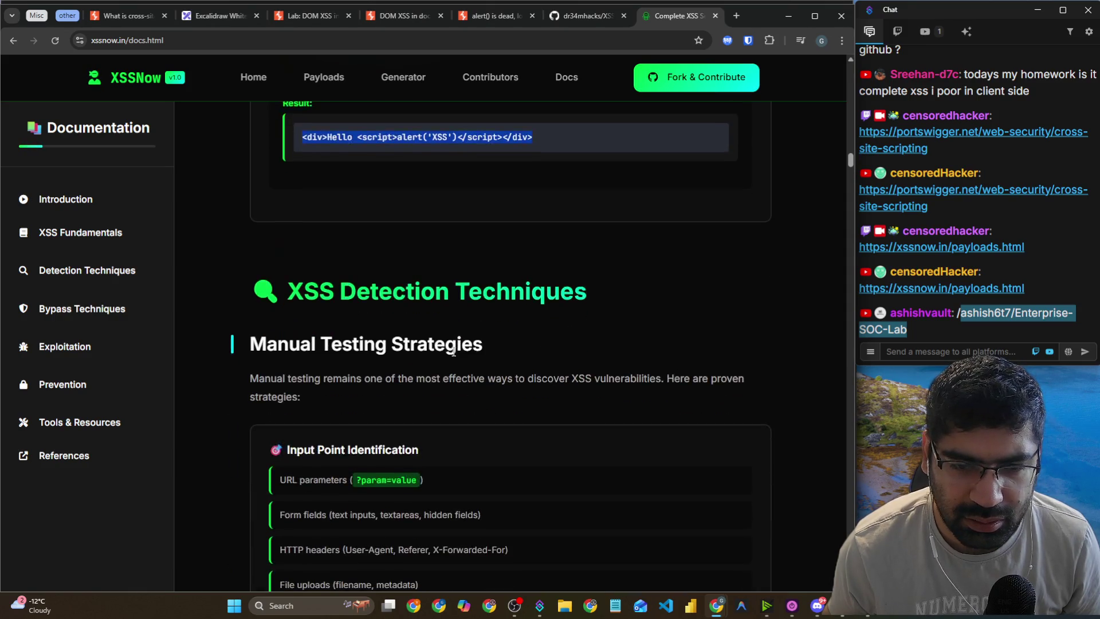
scroll(452, 350, "down", 3)
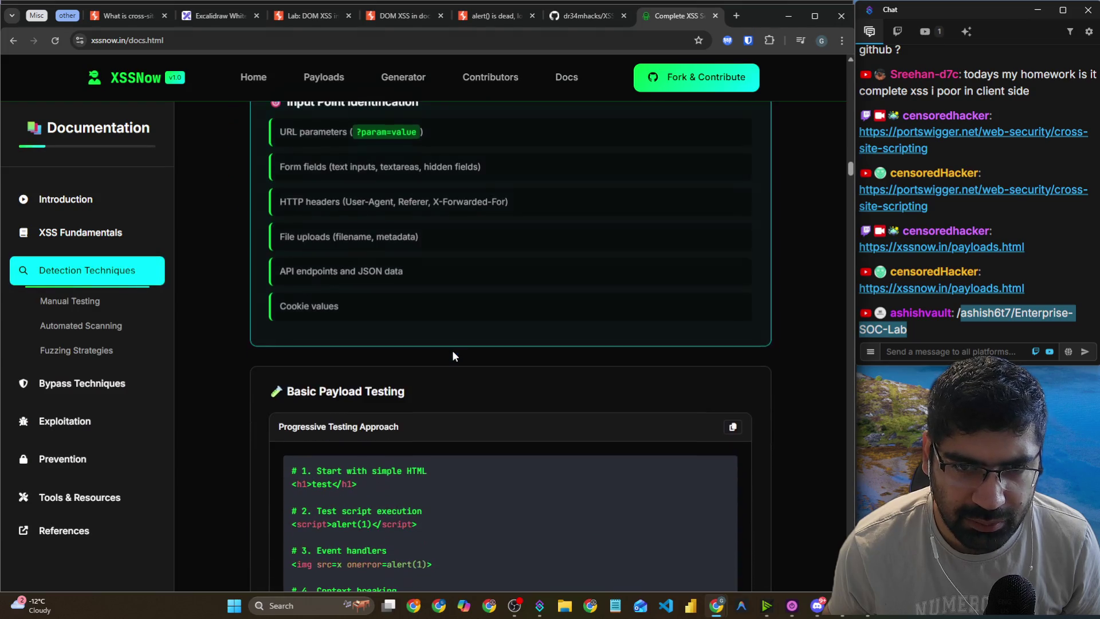
scroll(453, 349, "down", 1)
scroll(452, 345, "down", 4)
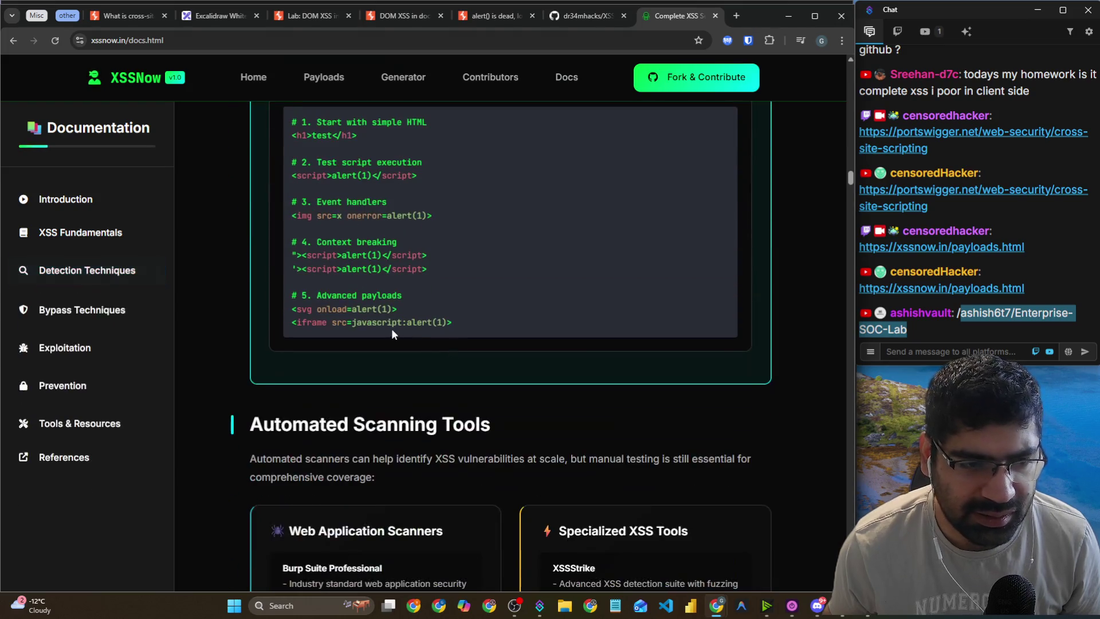
scroll(391, 328, "down", 4)
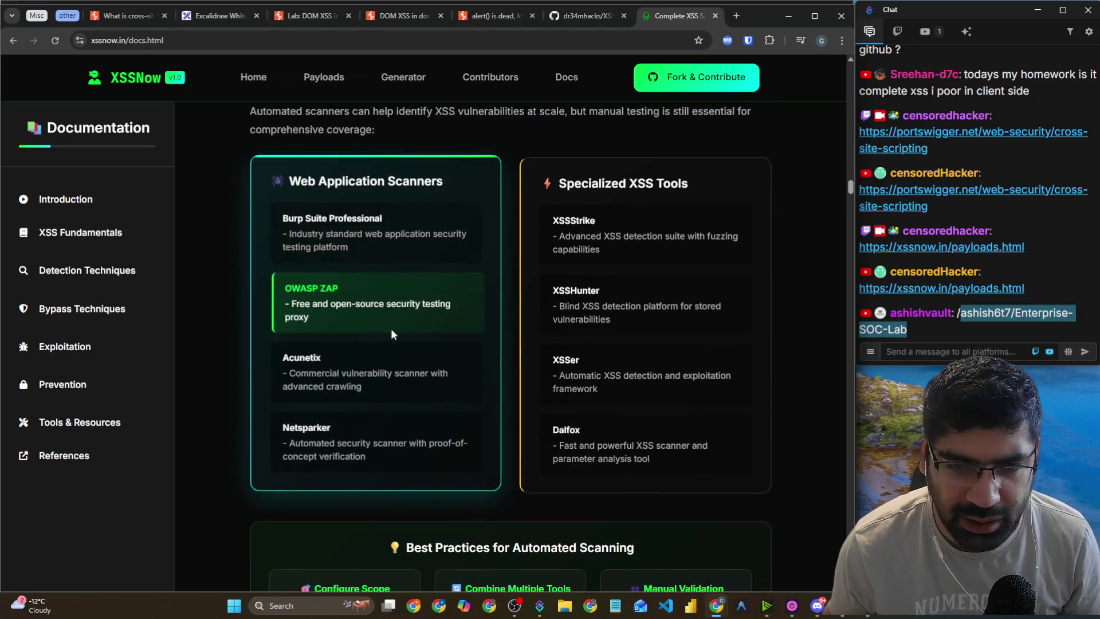
scroll(391, 328, "down", 4)
Bookmark the XSSNow documentation page into the Sec folder.
left_click(697, 41)
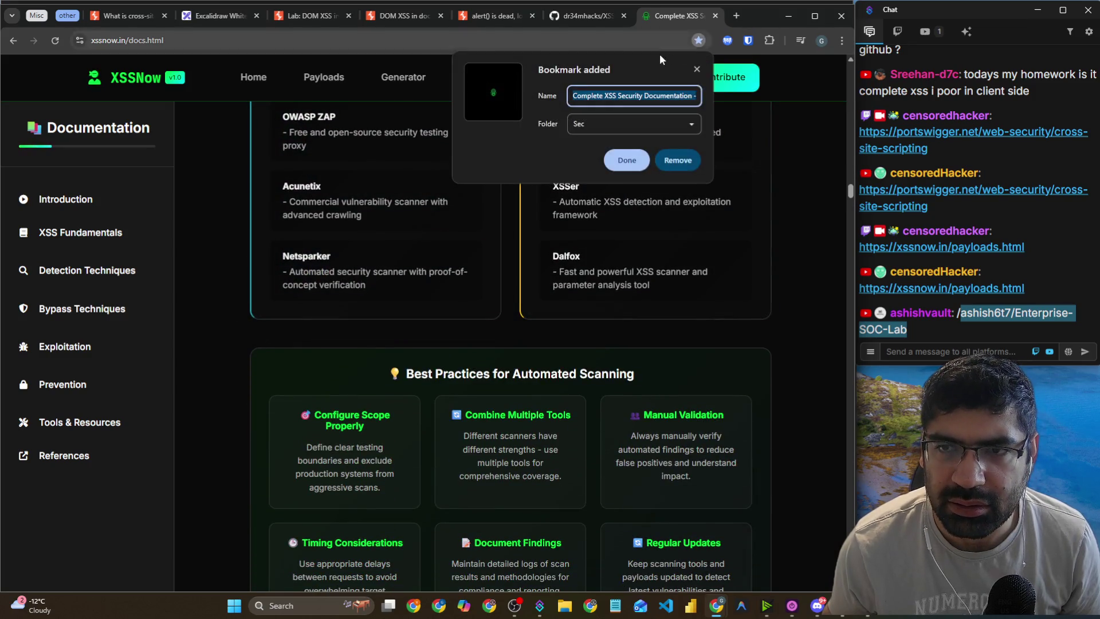
left_click(627, 159)
scroll(381, 365, "down", 8)
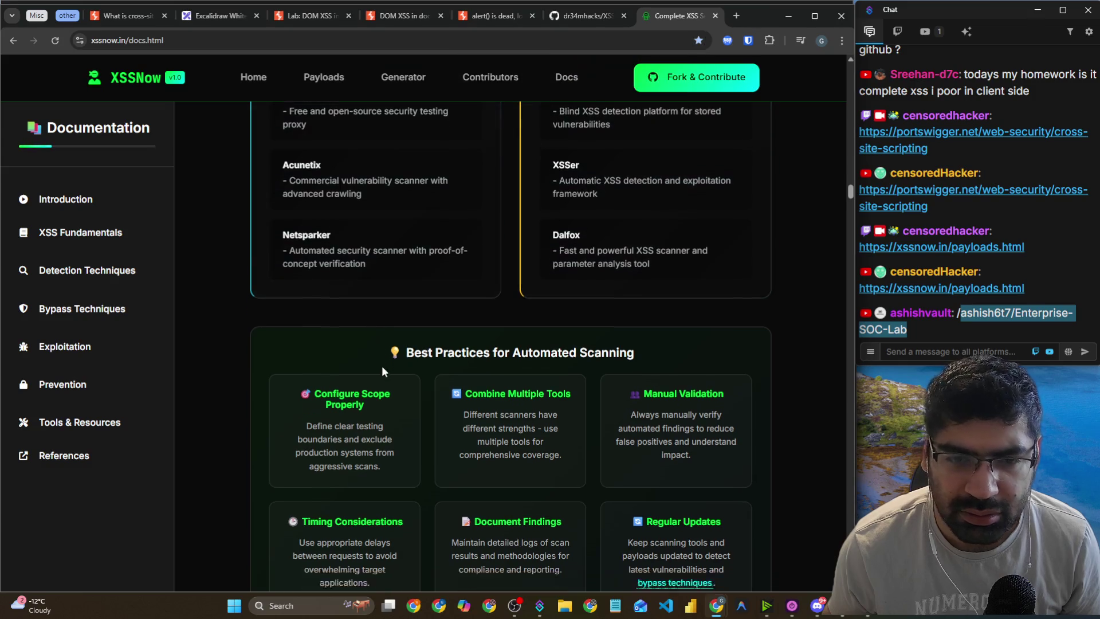
scroll(382, 366, "down", 5)
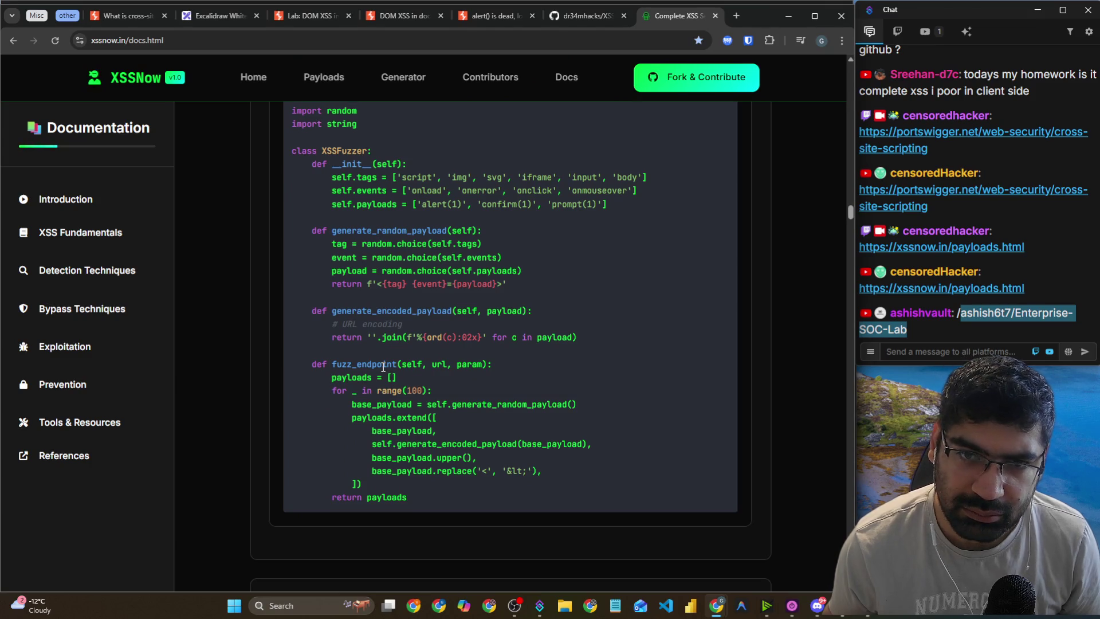
Read down to Mutation-Based Fuzzing, selecting the Character Insertion and Case Randomization payloads.
scroll(382, 367, "down", 6)
scroll(382, 366, "down", 1)
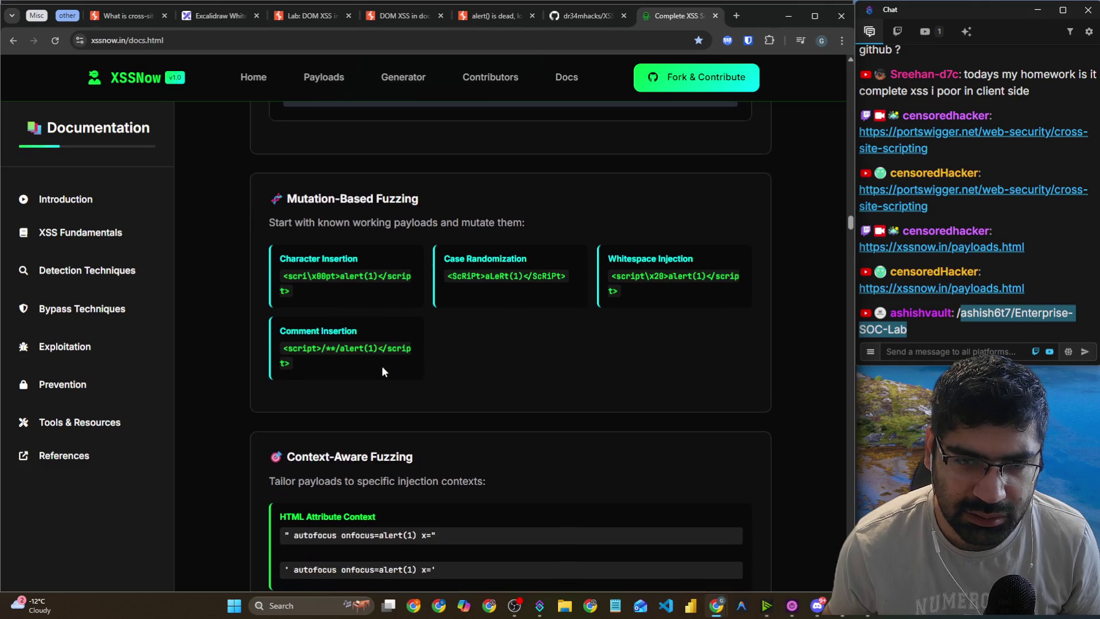
scroll(382, 367, "down", 1)
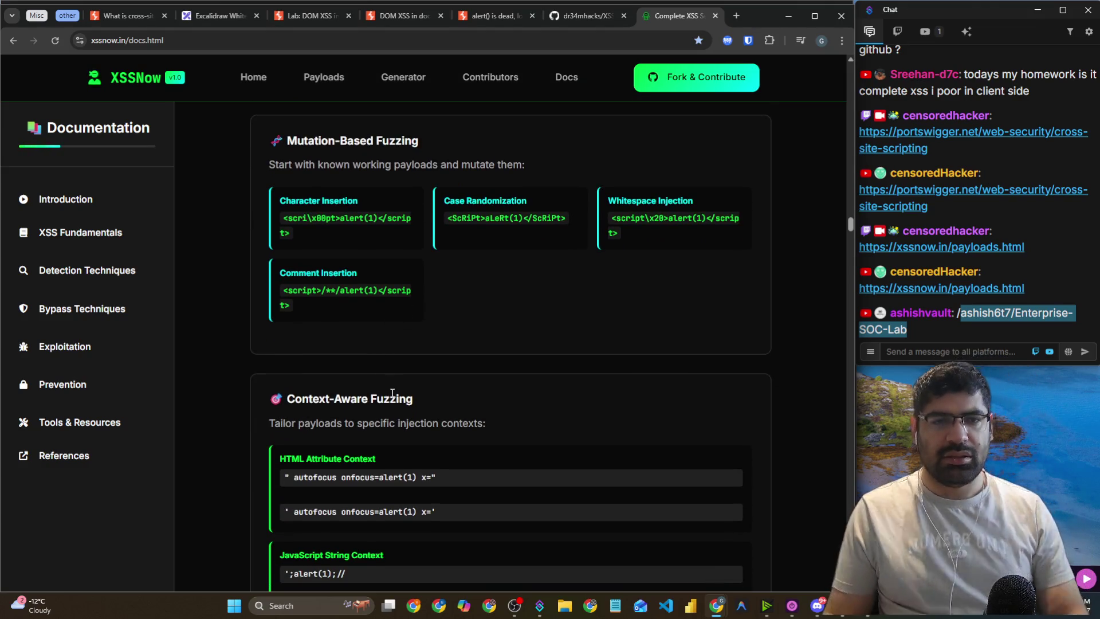
double_click(328, 221)
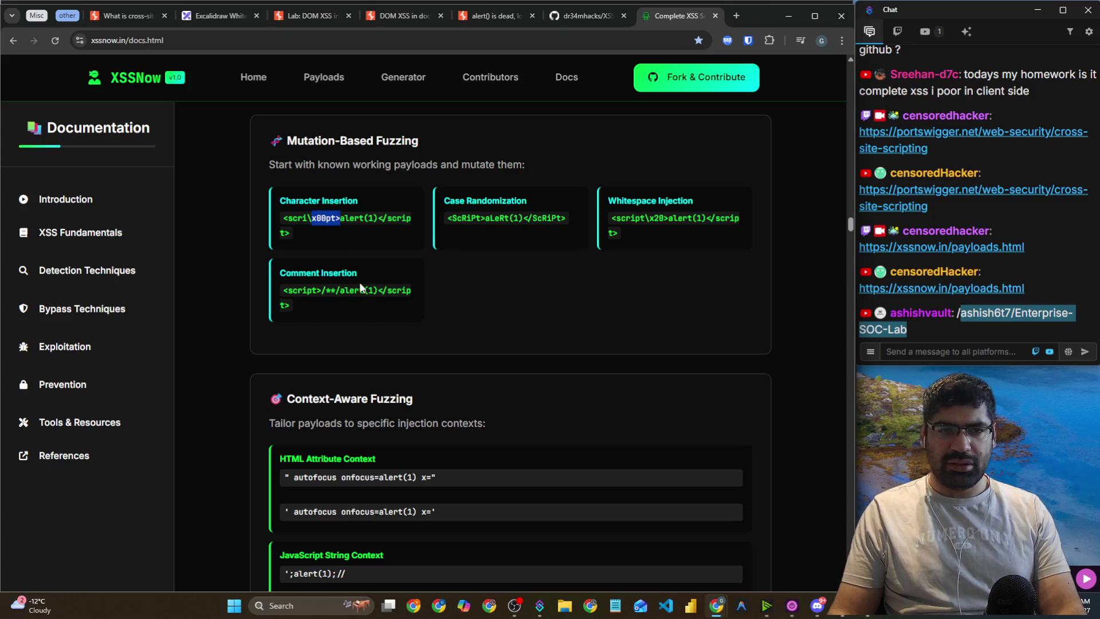
double_click(518, 220)
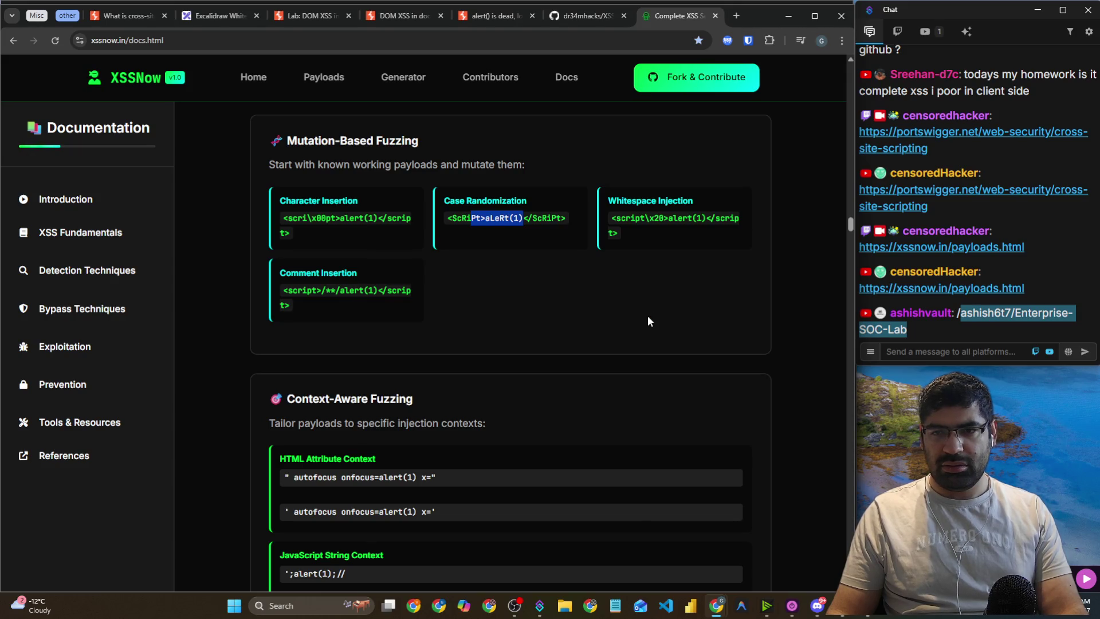
scroll(639, 314, "down", 10)
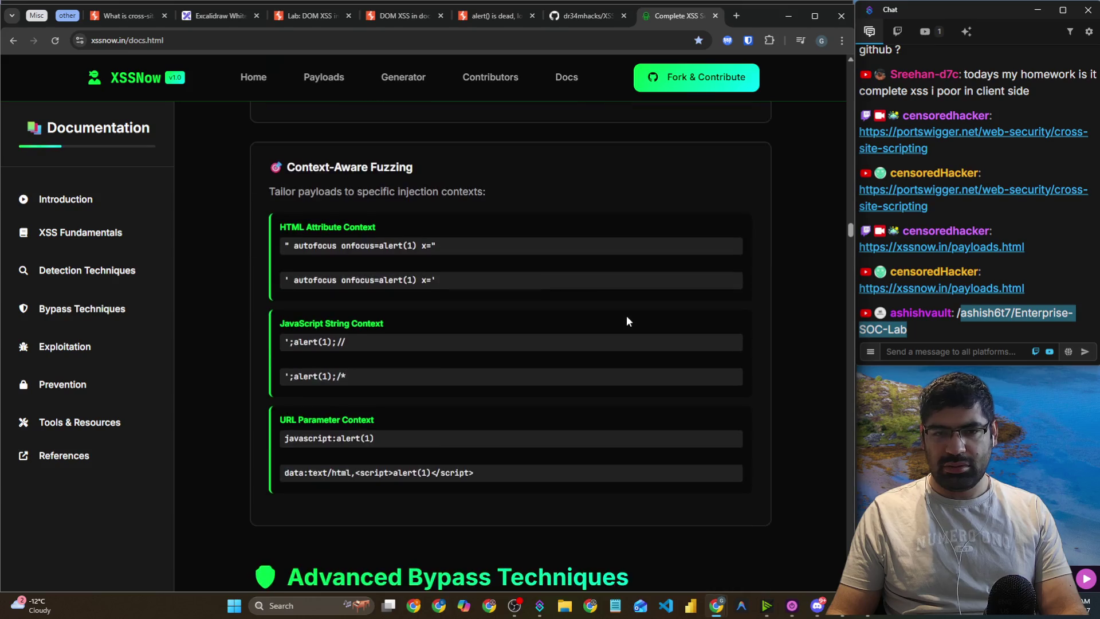
Scroll past the Advanced Bypass, Exploitation and Prevention sections down to Tools & Resources.
scroll(622, 320, "down", 4)
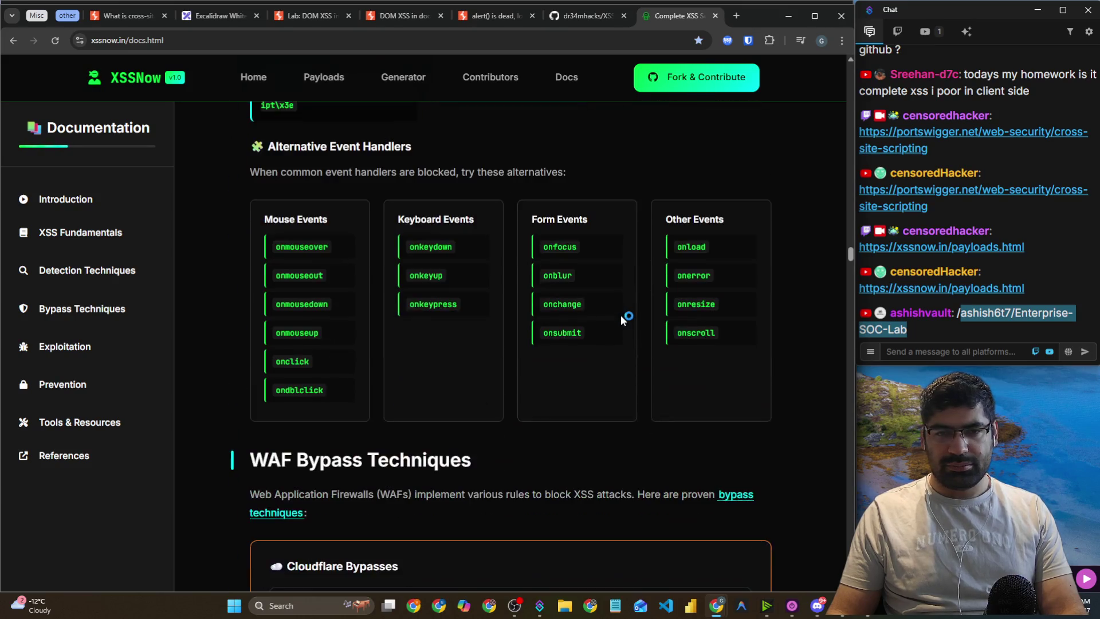
scroll(622, 320, "down", 6)
scroll(623, 320, "down", 2)
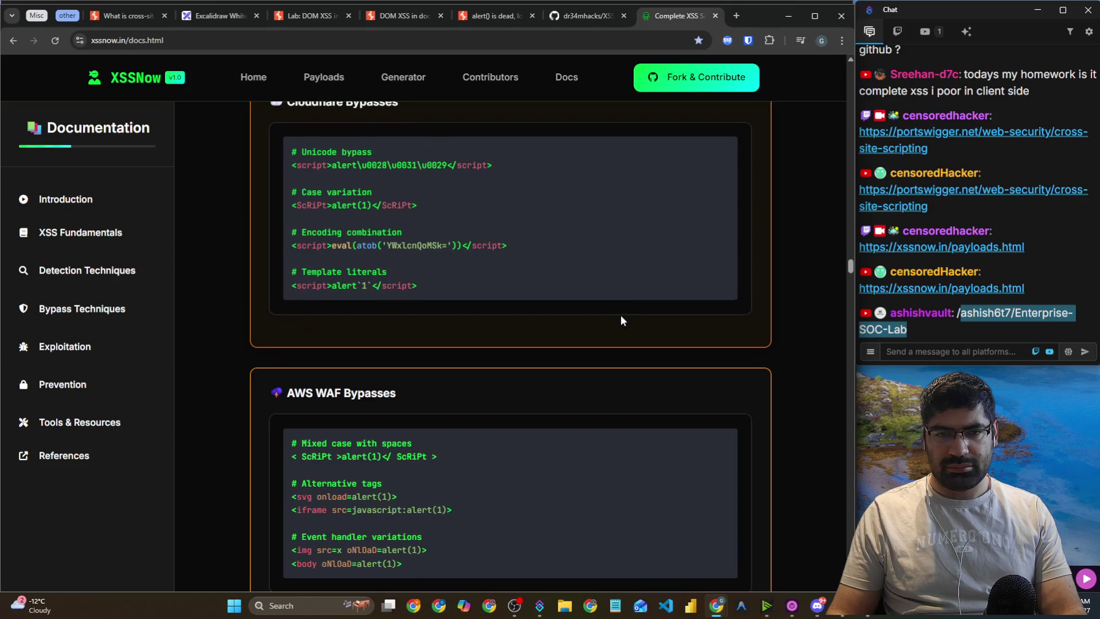
scroll(623, 321, "down", 7)
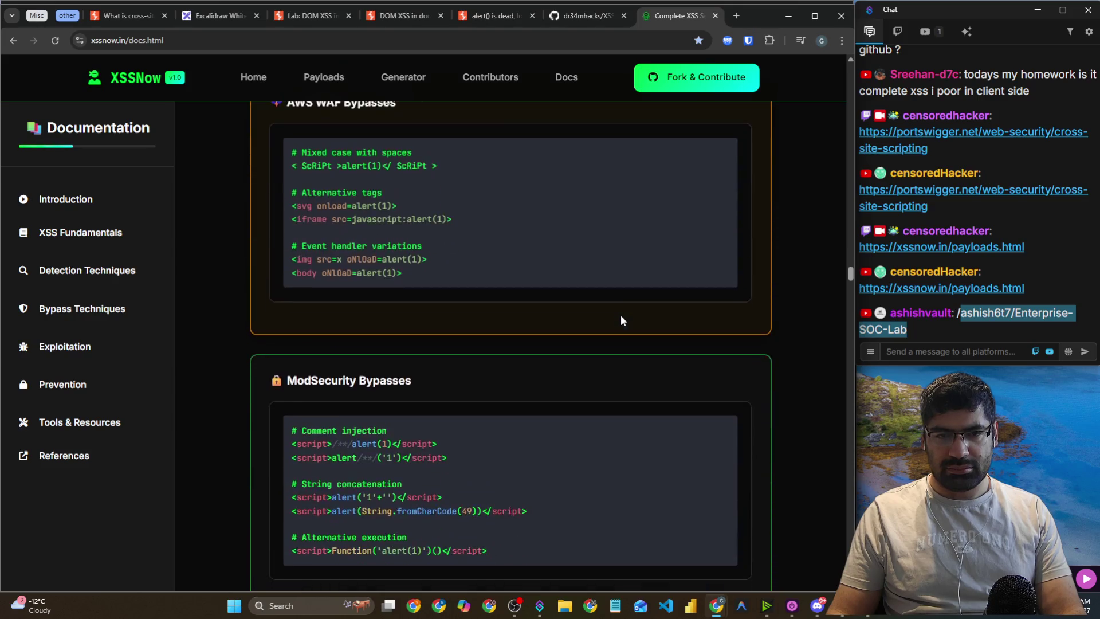
scroll(621, 317, "down", 15)
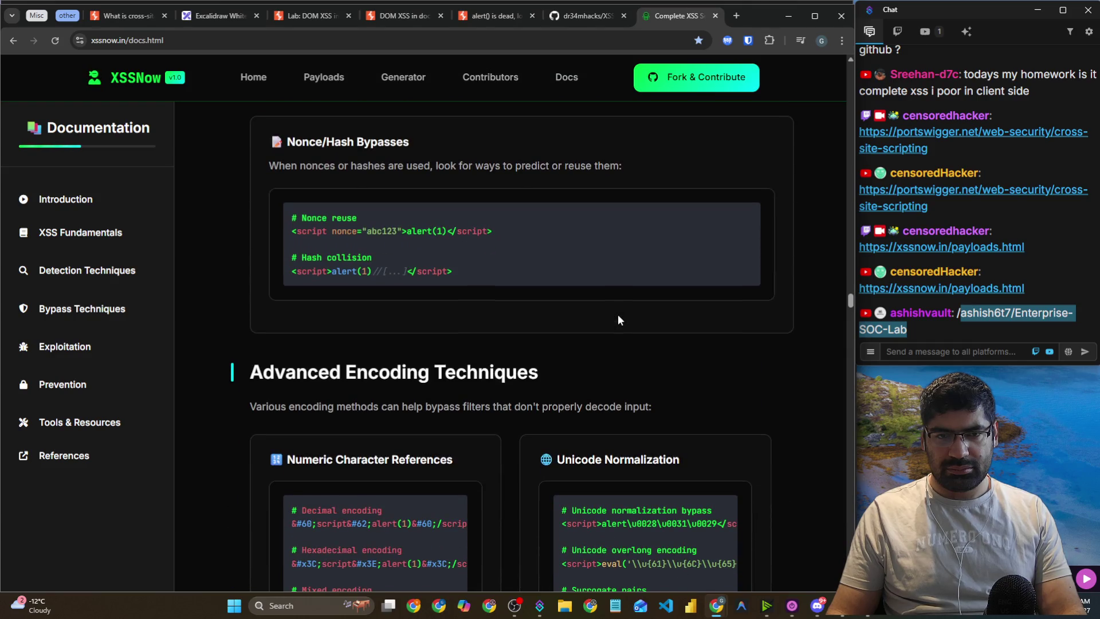
scroll(614, 314, "down", 3)
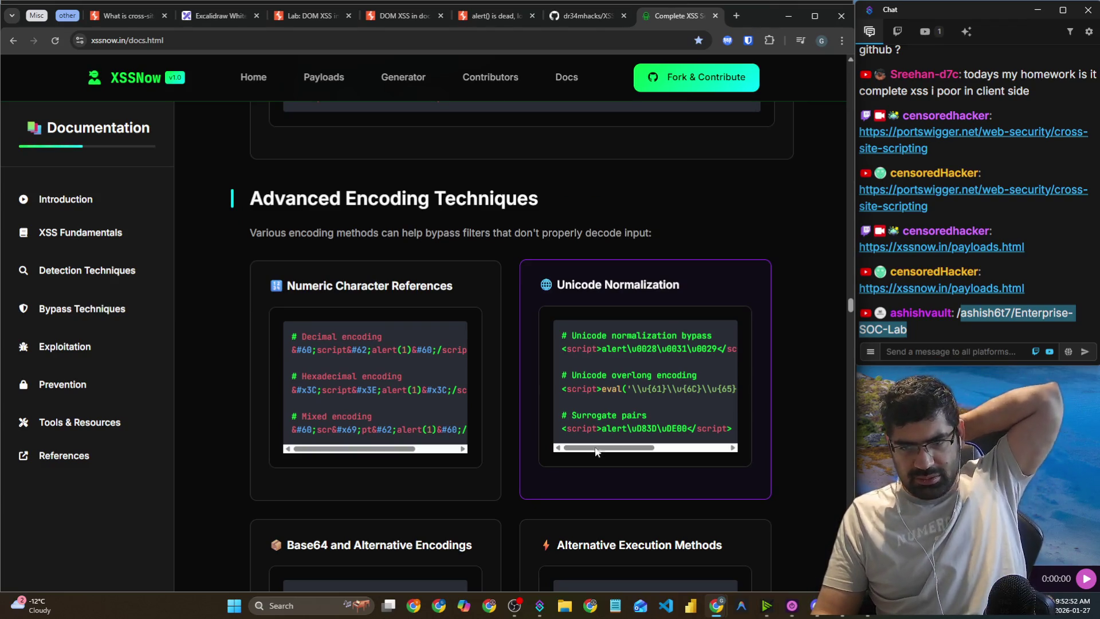
scroll(813, 480, "down", 3)
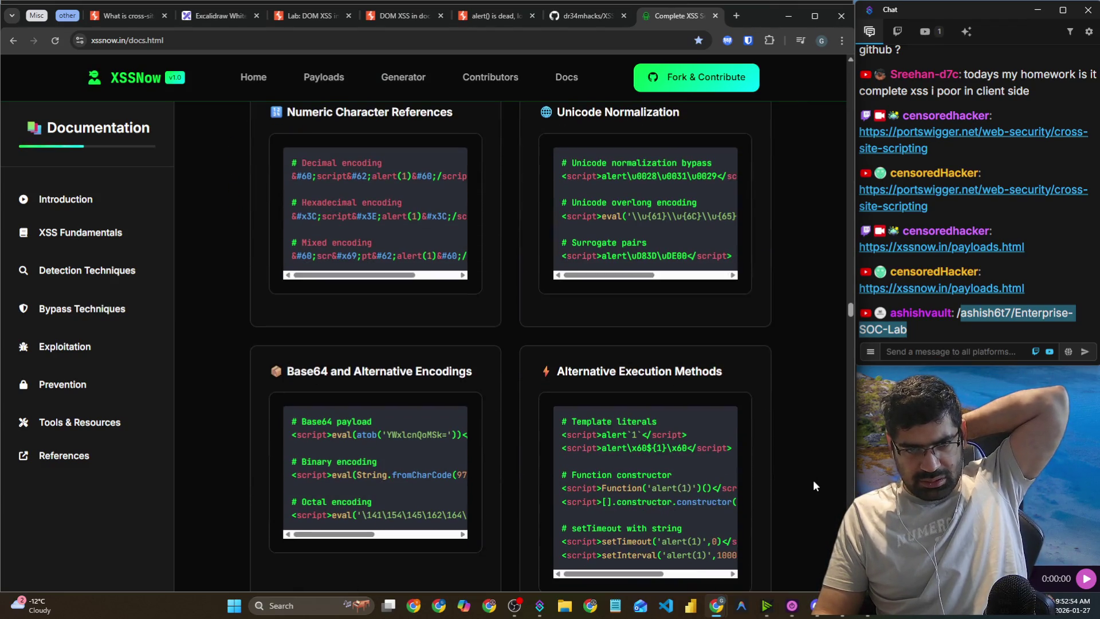
scroll(813, 480, "down", 3)
scroll(814, 479, "down", 10)
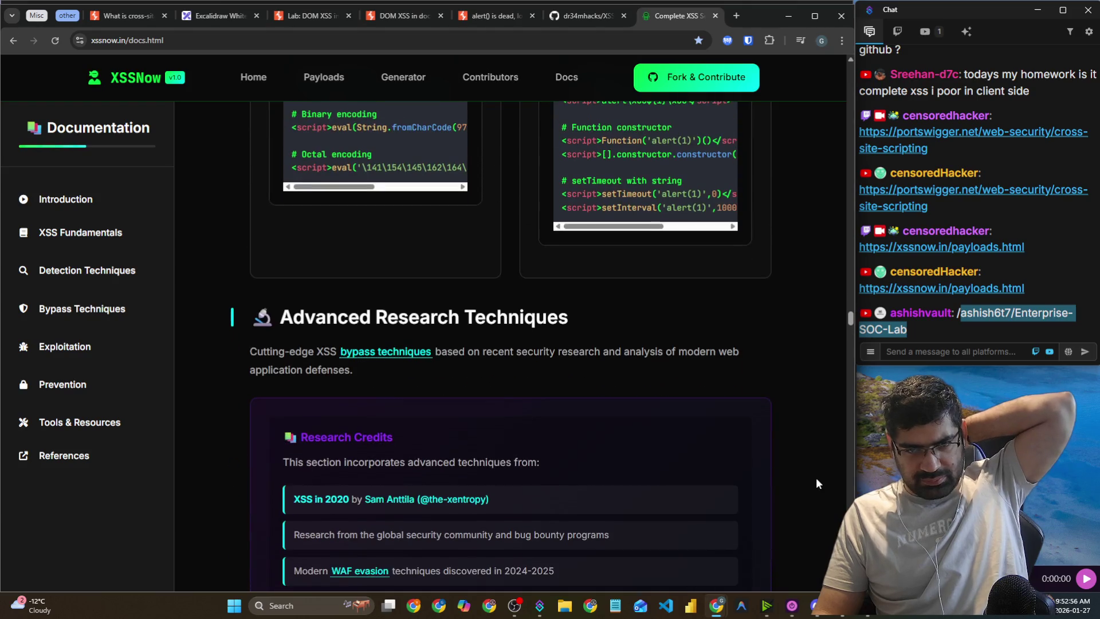
scroll(816, 480, "down", 9)
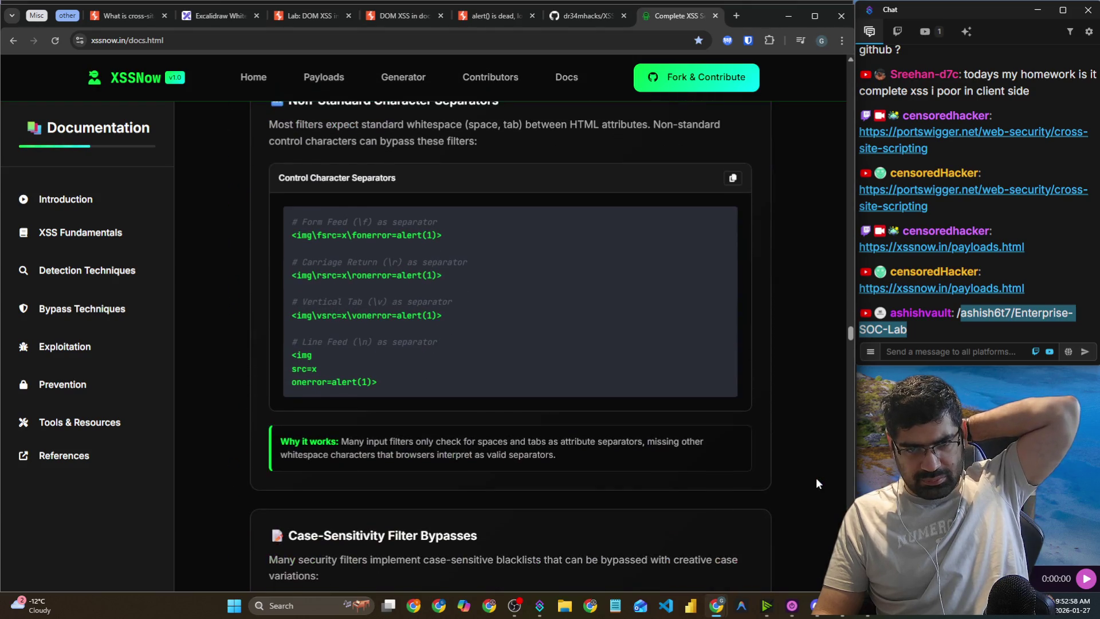
scroll(816, 479, "down", 13)
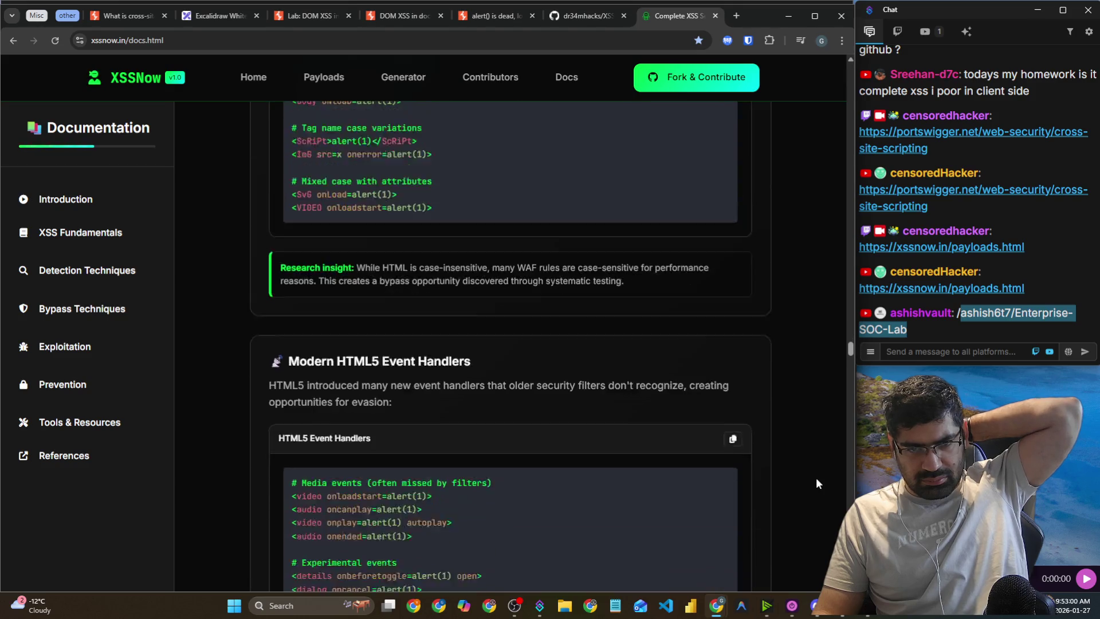
scroll(817, 480, "down", 16)
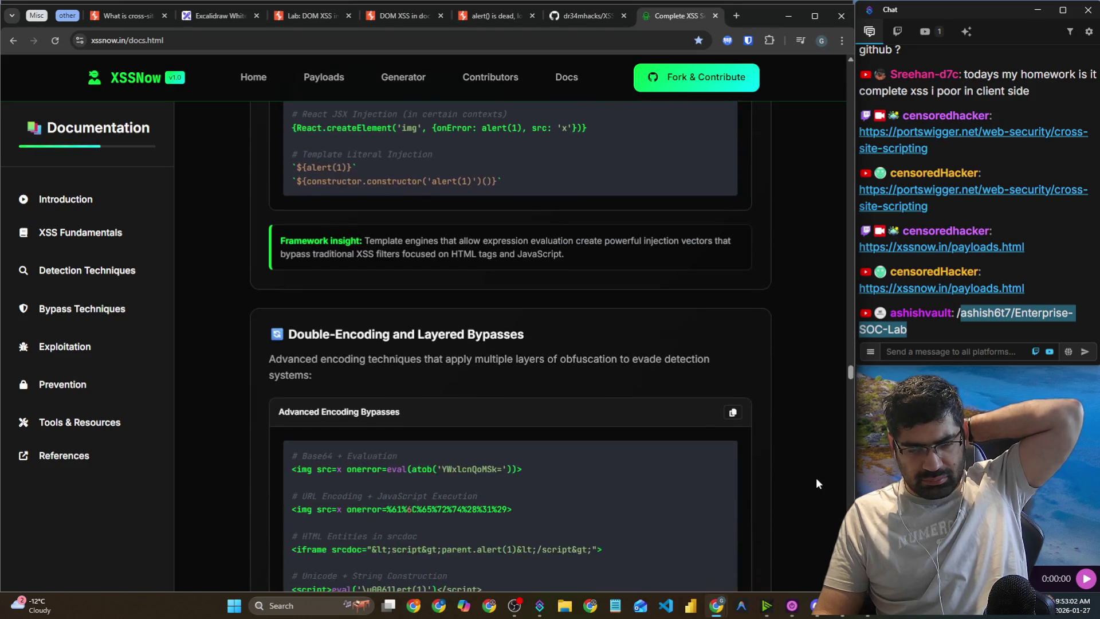
scroll(814, 480, "down", 8)
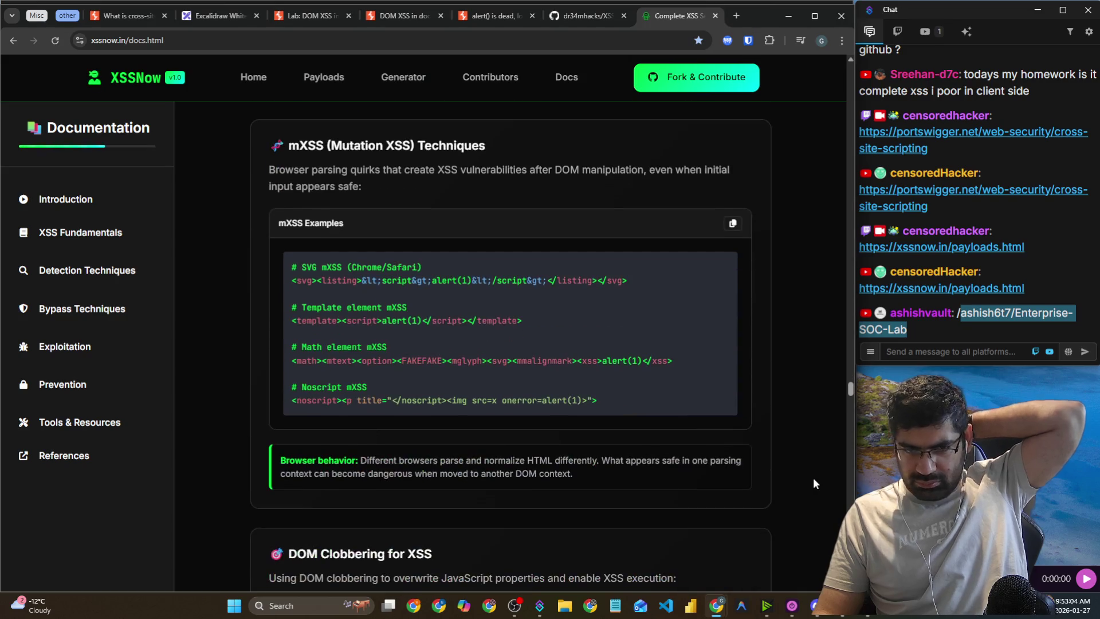
scroll(807, 489, "down", 20)
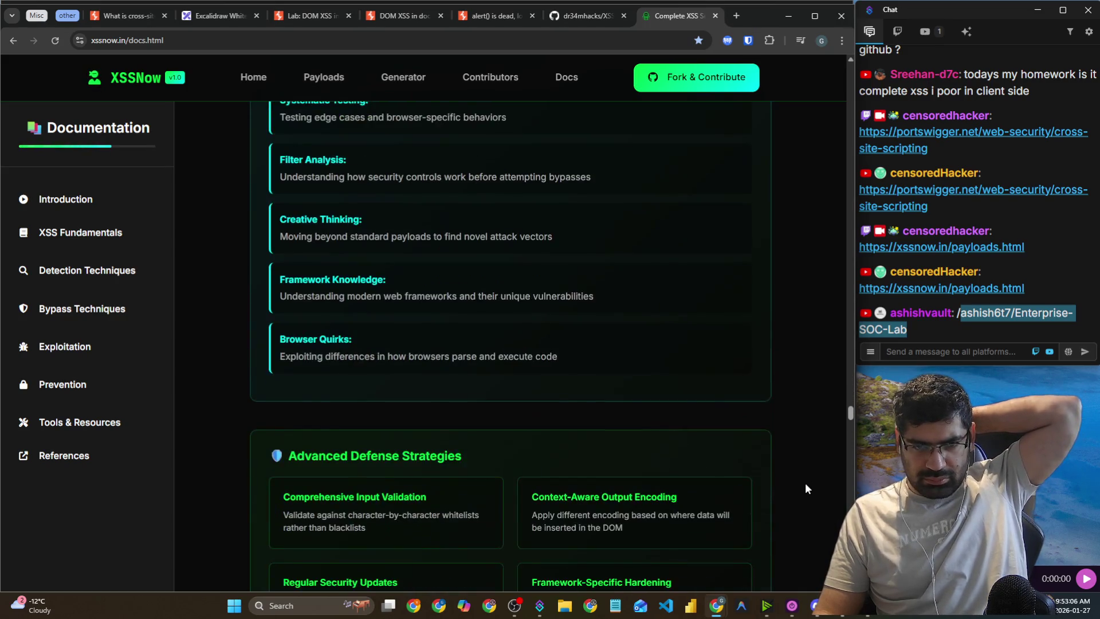
scroll(807, 488, "down", 9)
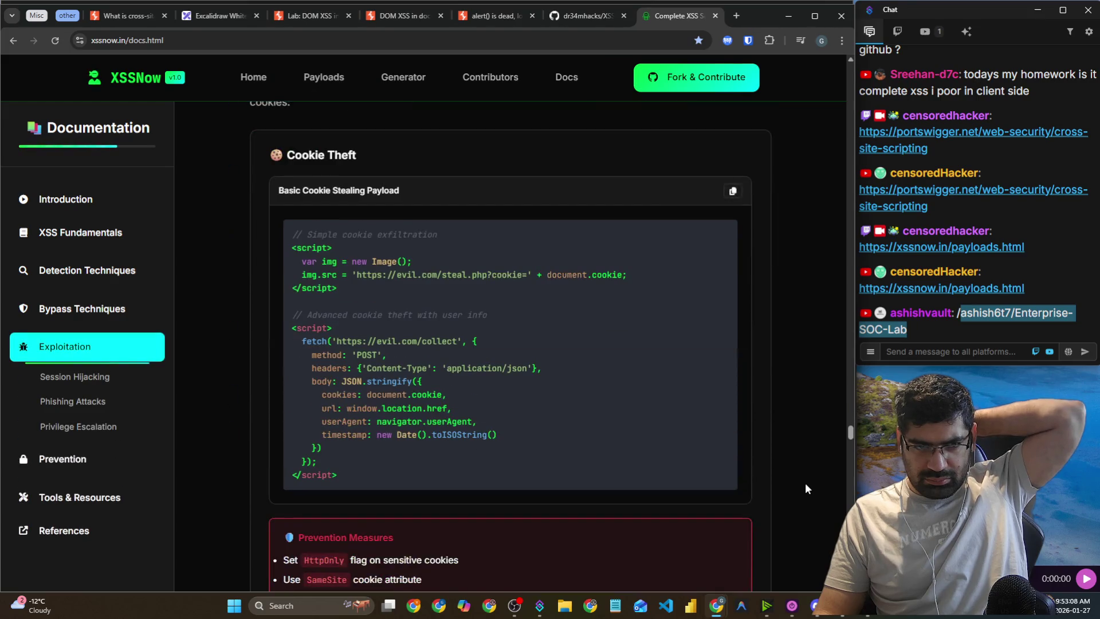
scroll(807, 488, "down", 20)
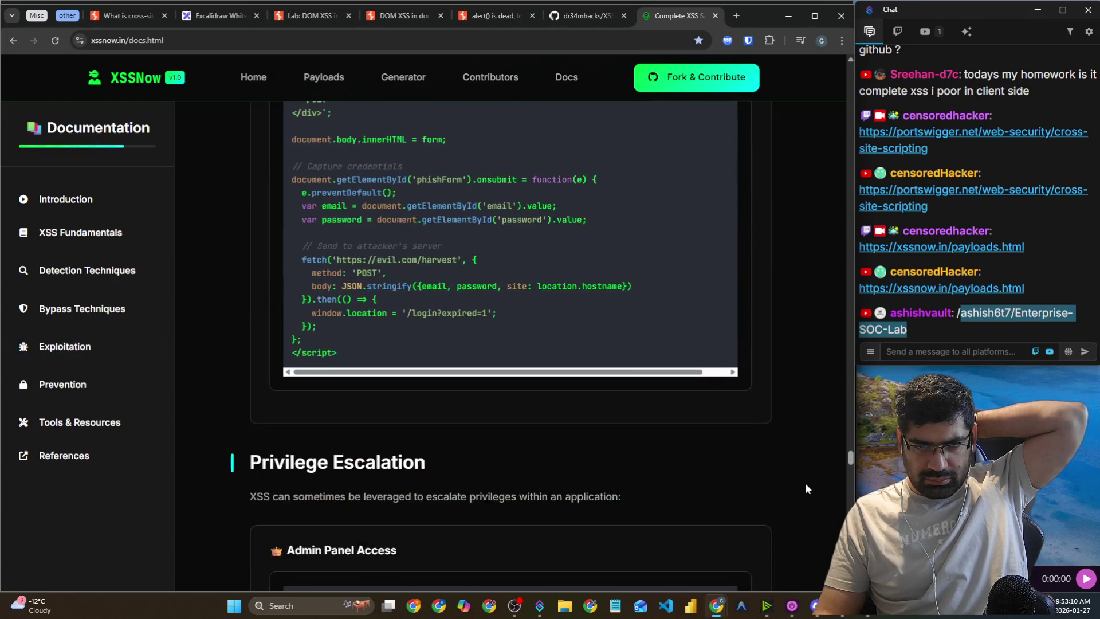
scroll(806, 489, "down", 13)
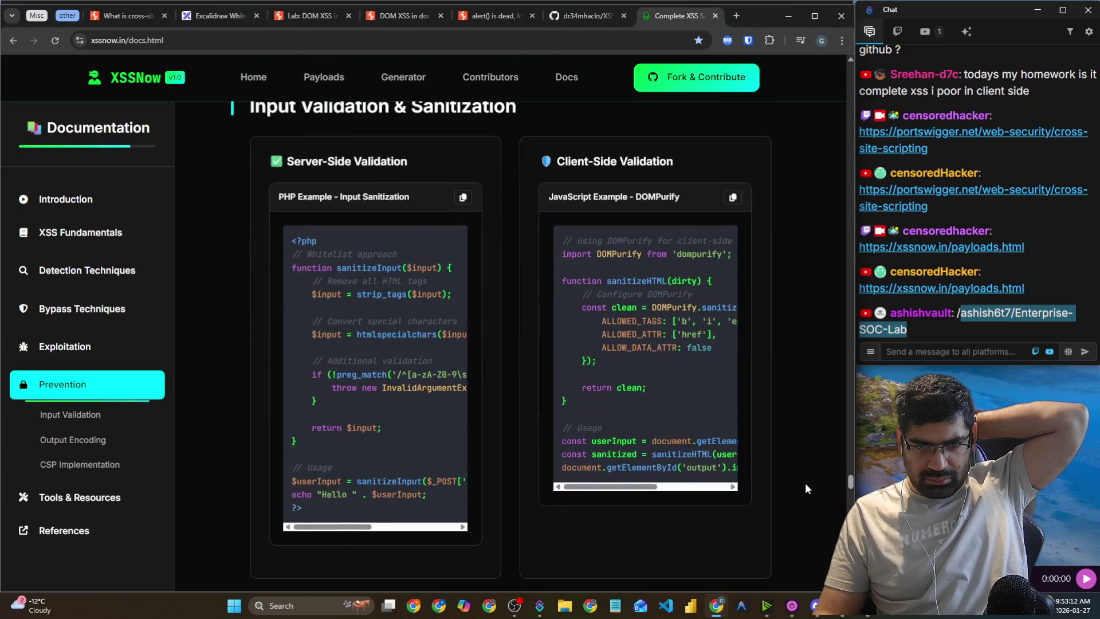
scroll(806, 489, "down", 17)
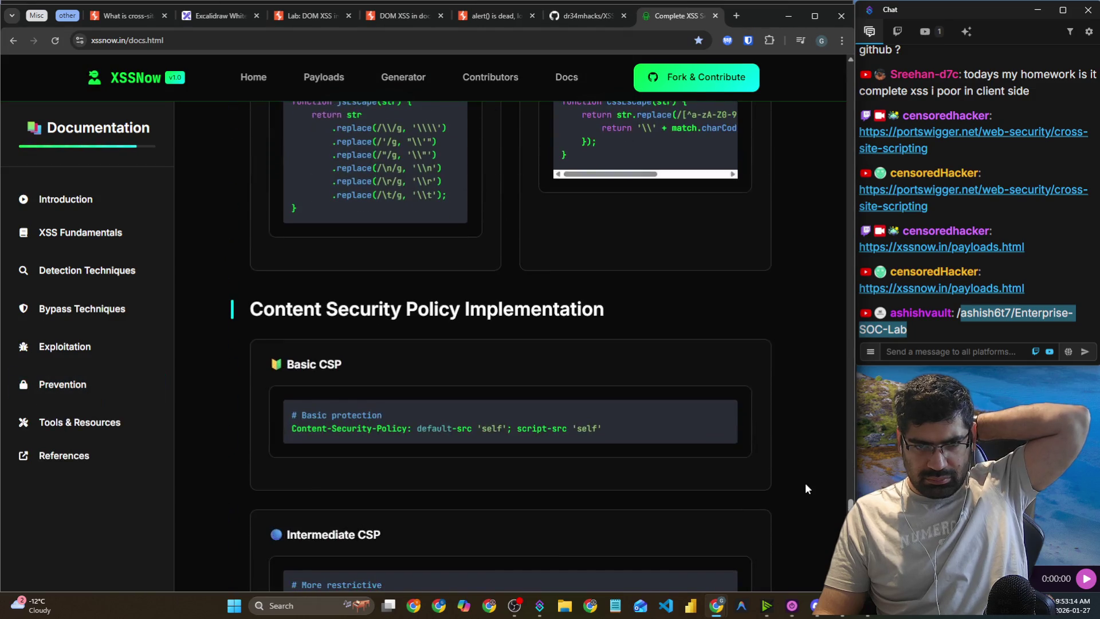
scroll(806, 488, "down", 7)
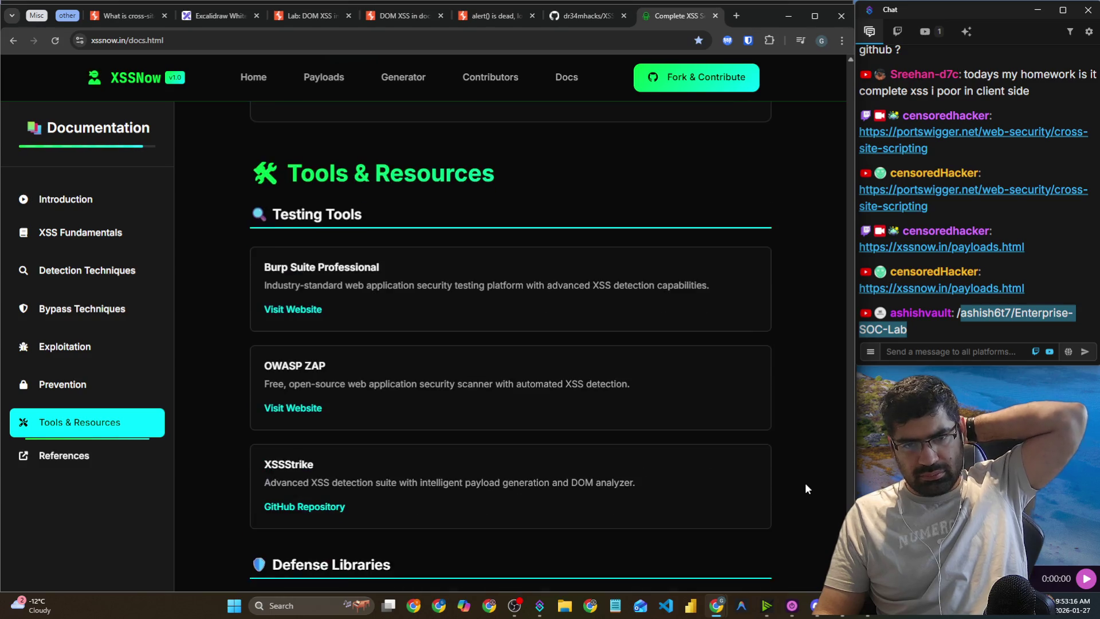
Read the Burp Suite Professional, OWASP ZAP and XSSStrike entries, then scroll to References.
scroll(806, 488, "up", 1)
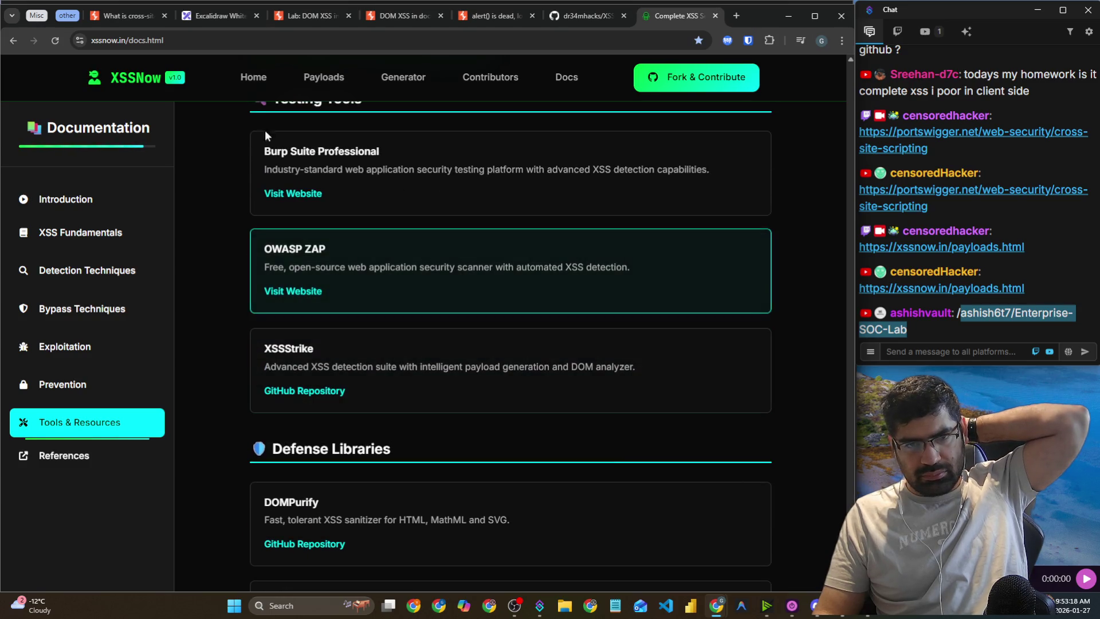
double_click(282, 168)
left_click_drag(370, 168, 405, 169)
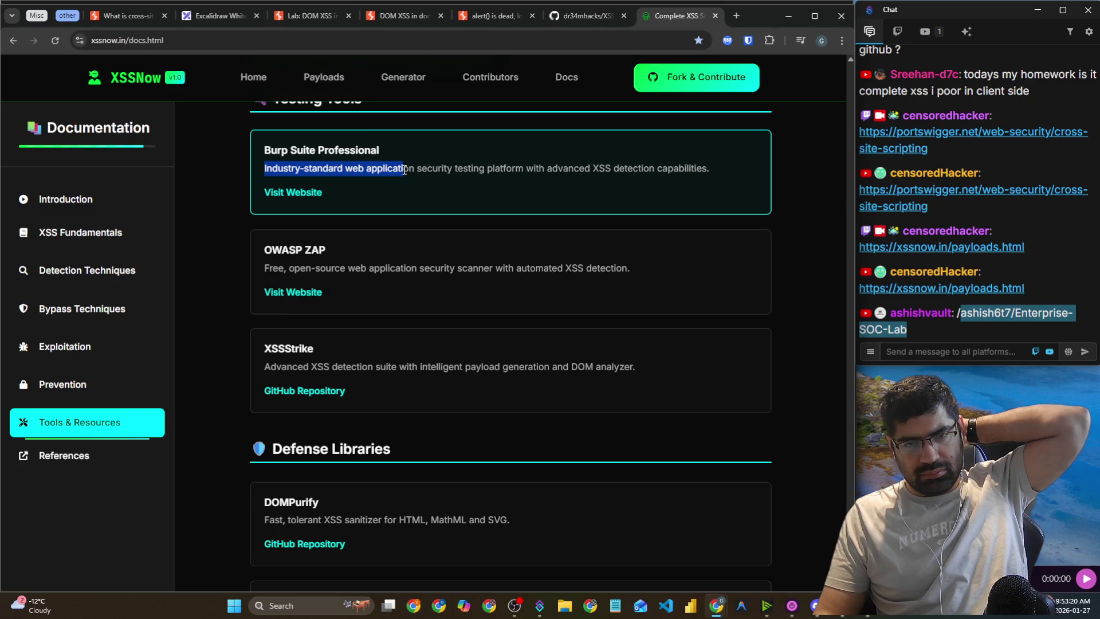
scroll(400, 176, "up", 1)
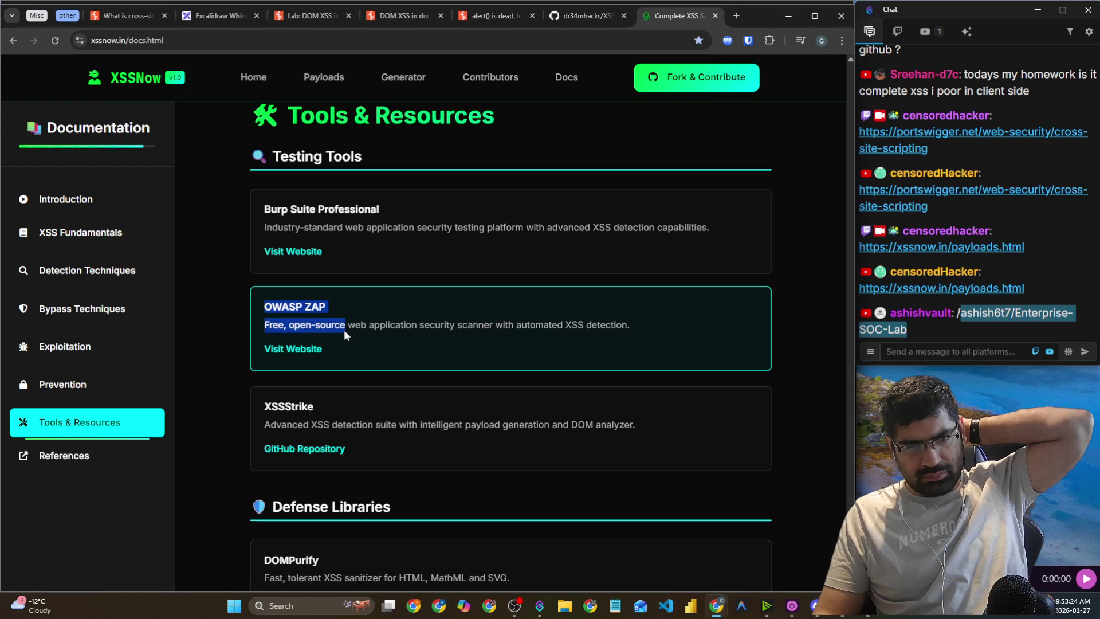
scroll(344, 332, "down", 3)
left_click(464, 250)
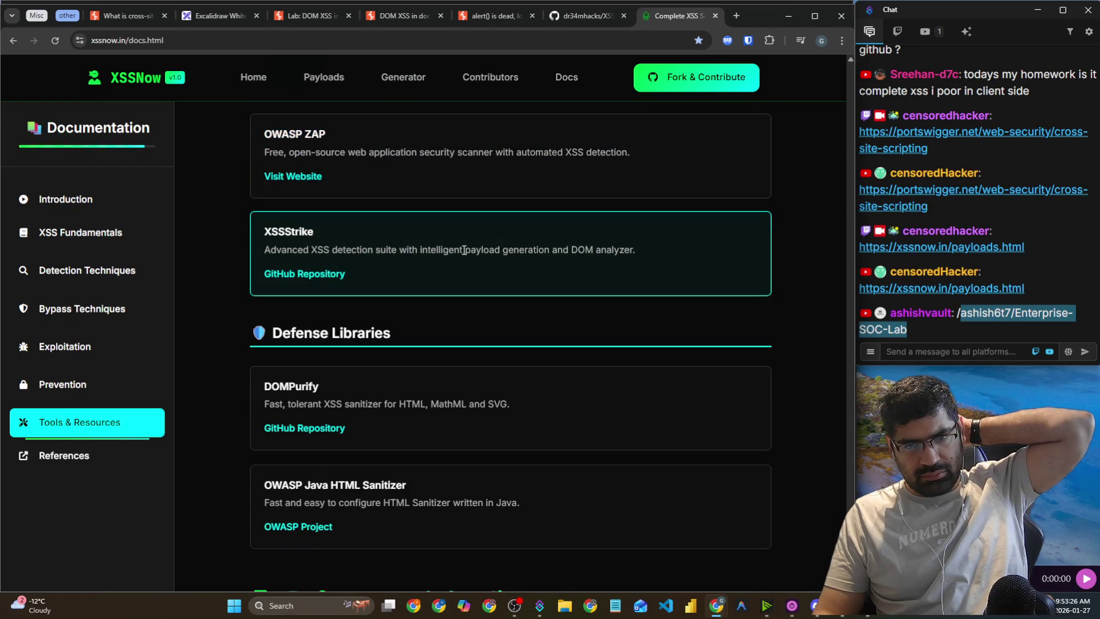
left_click(789, 355)
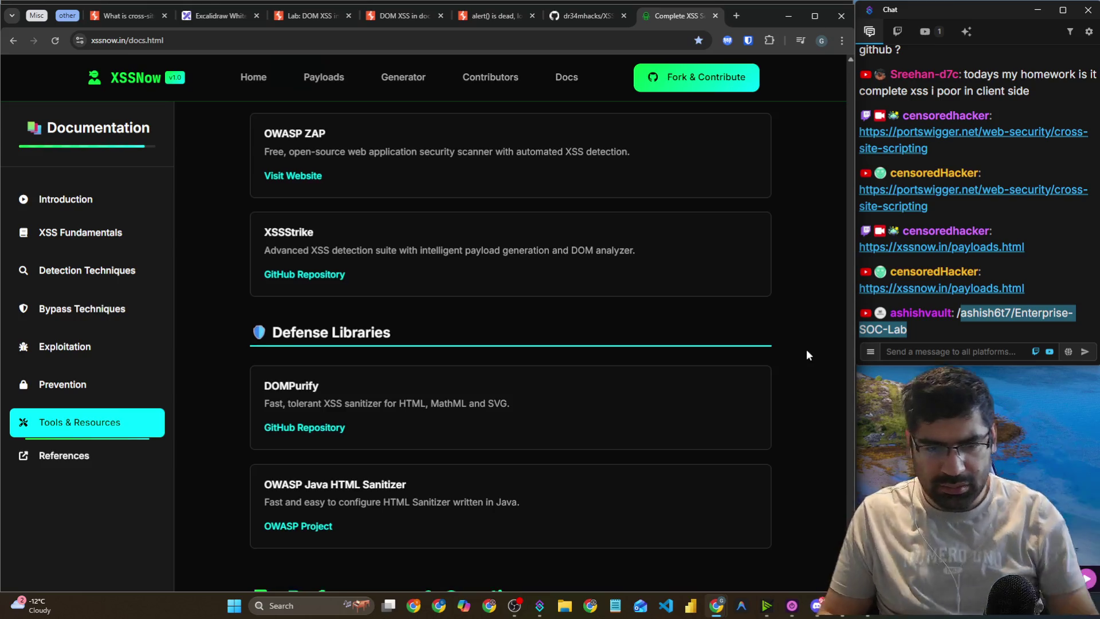
scroll(806, 349, "down", 5)
scroll(811, 338, "down", 5)
scroll(794, 331, "down", 8)
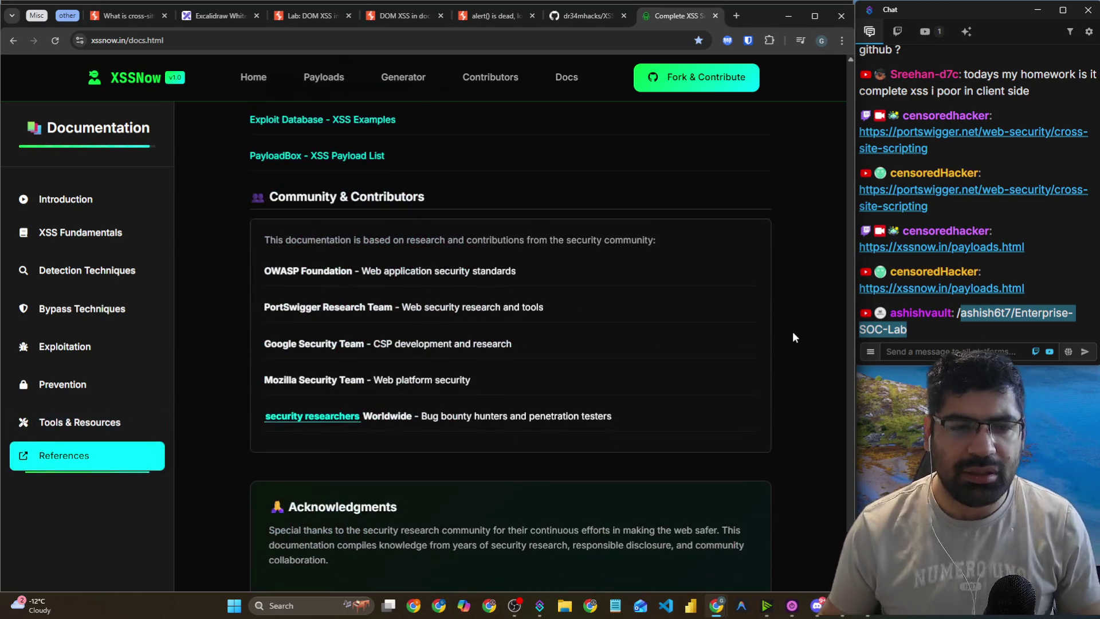
scroll(773, 401, "down", 6)
scroll(717, 499, "down", 1)
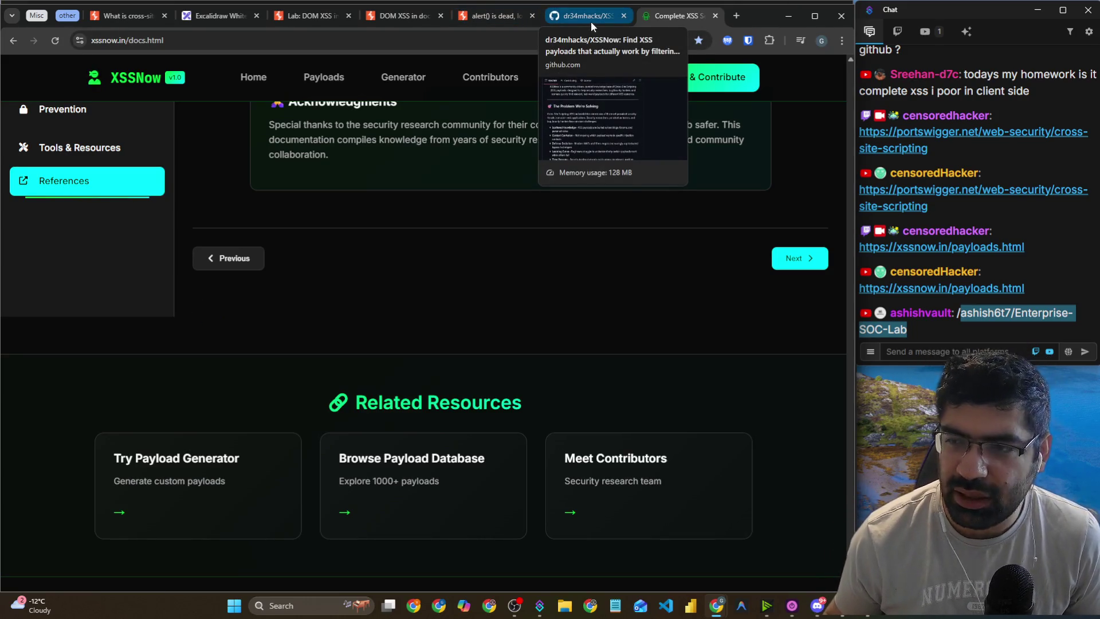
Post the XSSNow documentation page URL in stream chat.
left_click(479, 47)
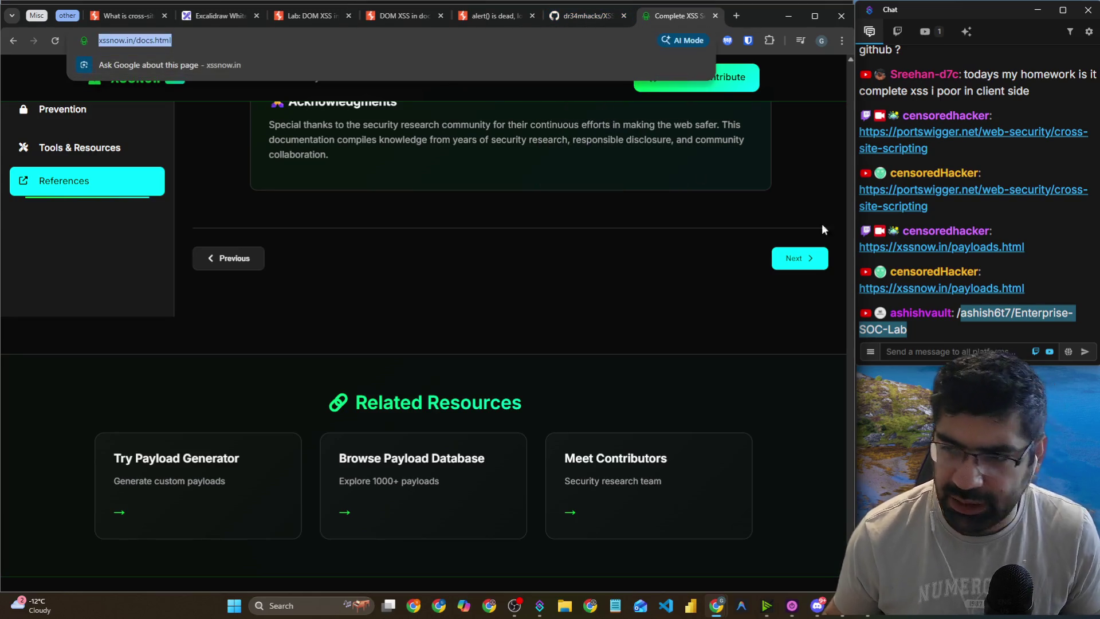
left_click(928, 338)
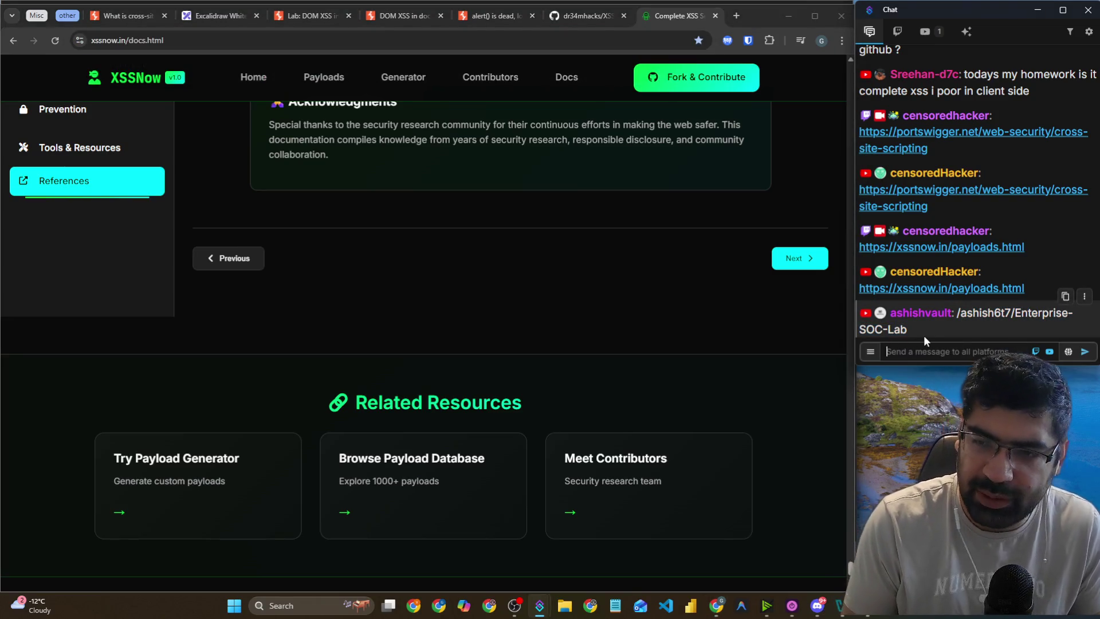
type("https://xssnow.in/docs.html")
key("Return")
left_click(559, 8)
Scroll the XSSNow repository page, move Discord aside, and return to the repo.
scroll(642, 259, "up", 10)
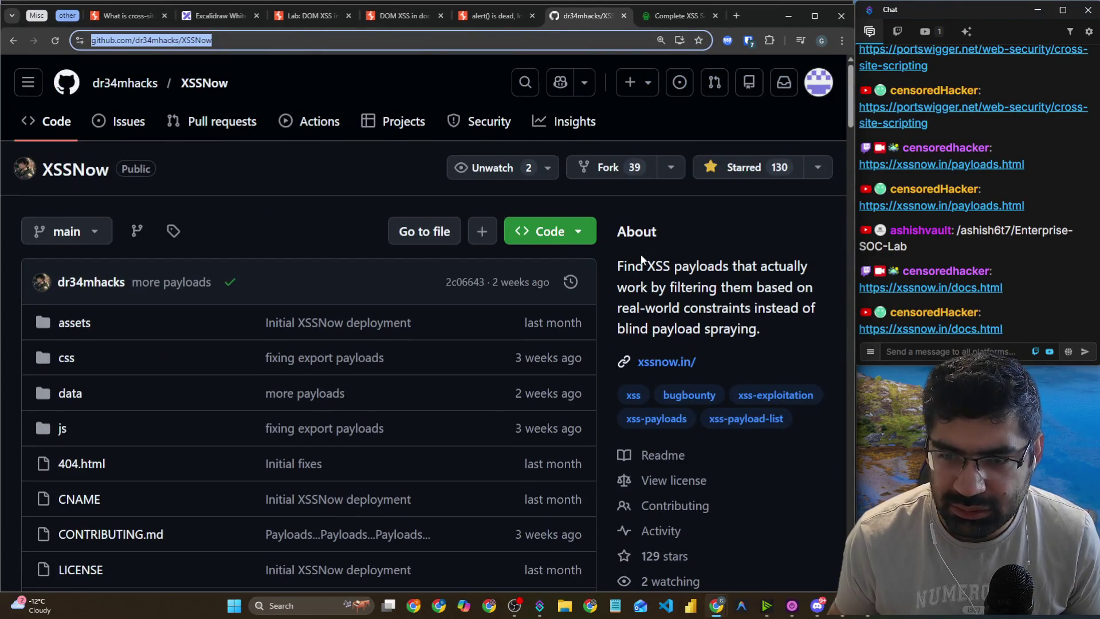
scroll(642, 259, "down", 10)
scroll(639, 255, "up", 8)
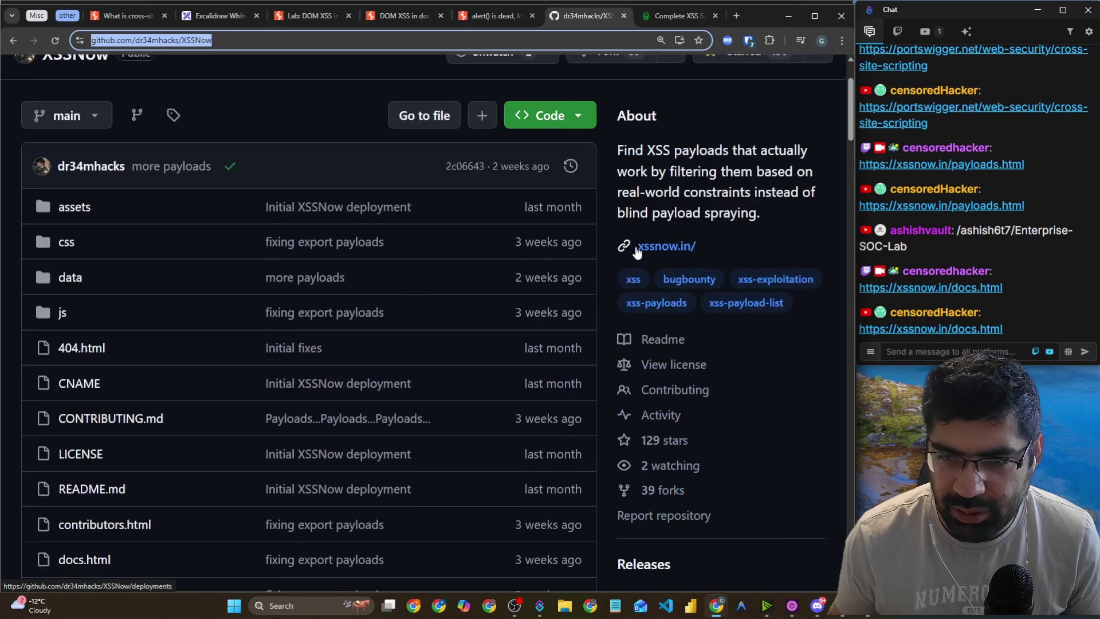
scroll(638, 252, "up", 2)
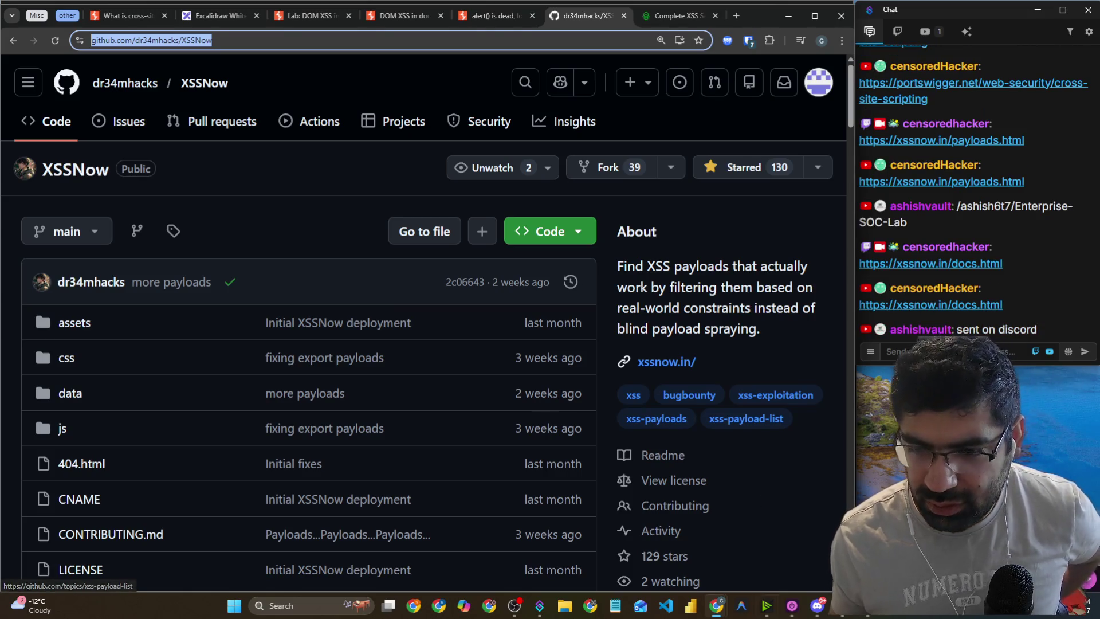
key("alt+Tab")
mouse_move(255, 45)
left_mouse_down()
mouse_move(143, 229)
mouse_move(12, 297)
left_mouse_up()
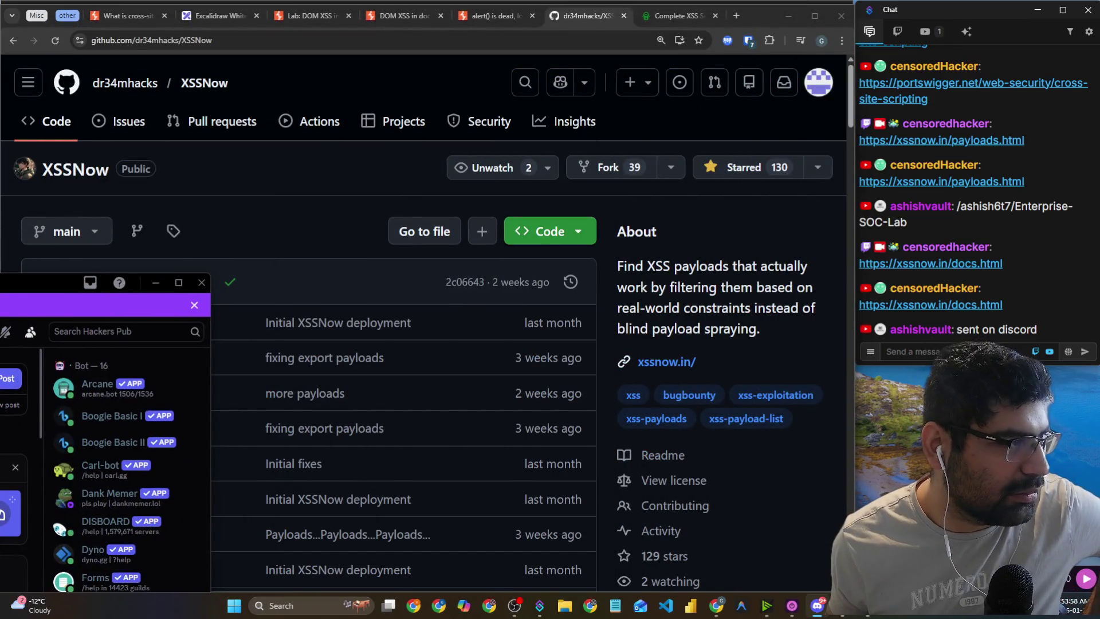
key("alt+Tab")
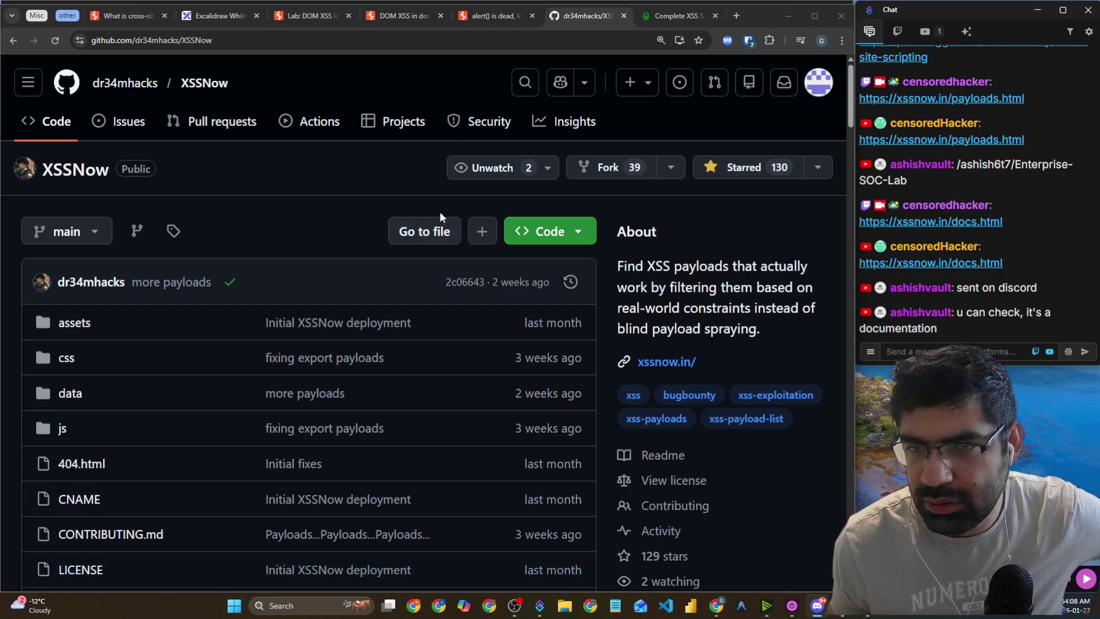
Load the pasted Enterprise-SOC-Lab repository link, fixing the leftover XSSNow part of the address.
left_click(496, 41)
type("https://github.com/ashish6t7/Enterprise-SOC-Lab")
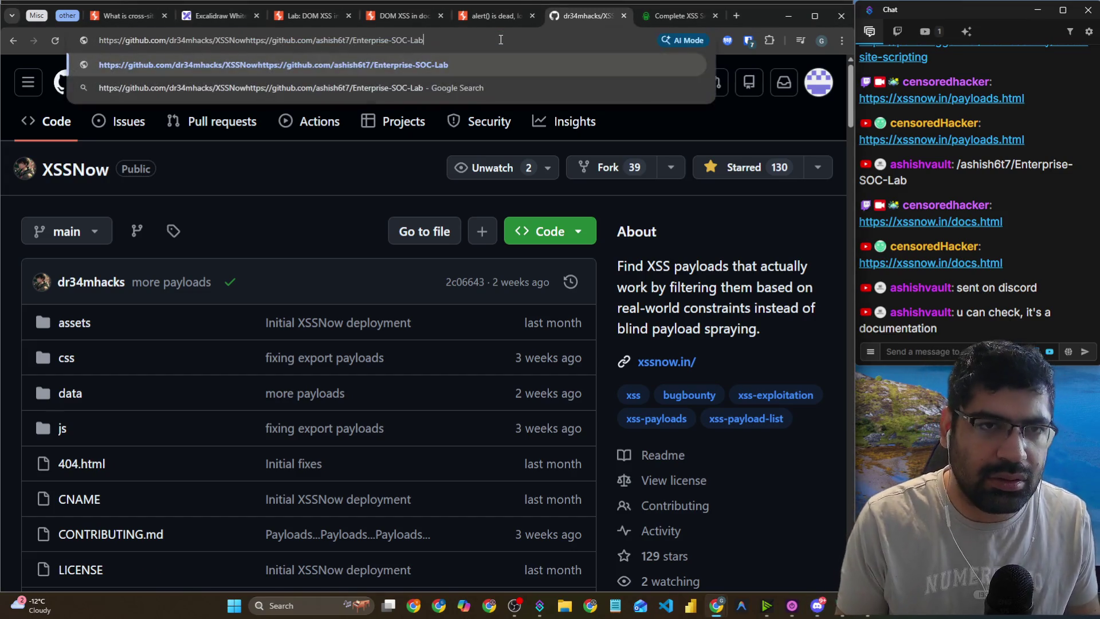
key("Return")
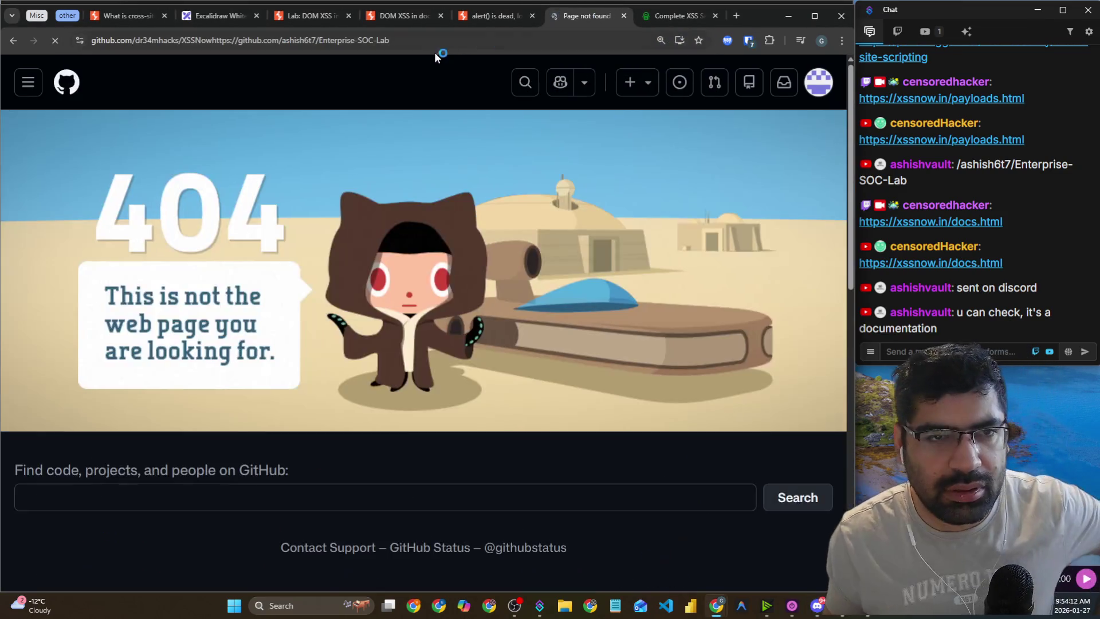
left_click(211, 39)
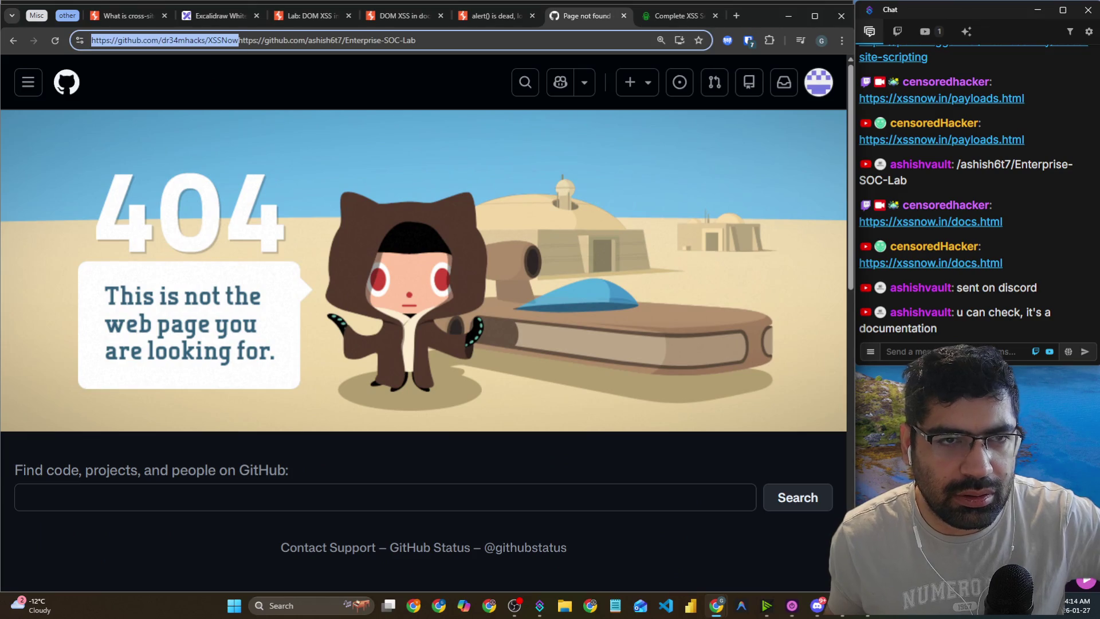
key("BackSpace")
key("Return")
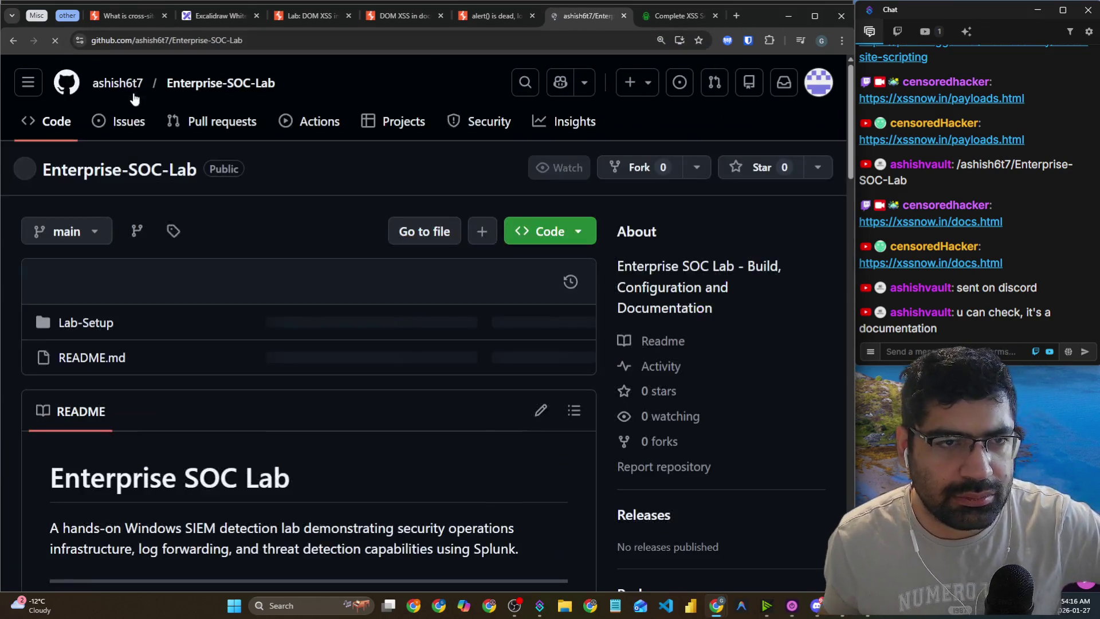
Read down the README, highlighting the one-line description and Architecture & Network Design summary.
scroll(229, 172, "down", 6)
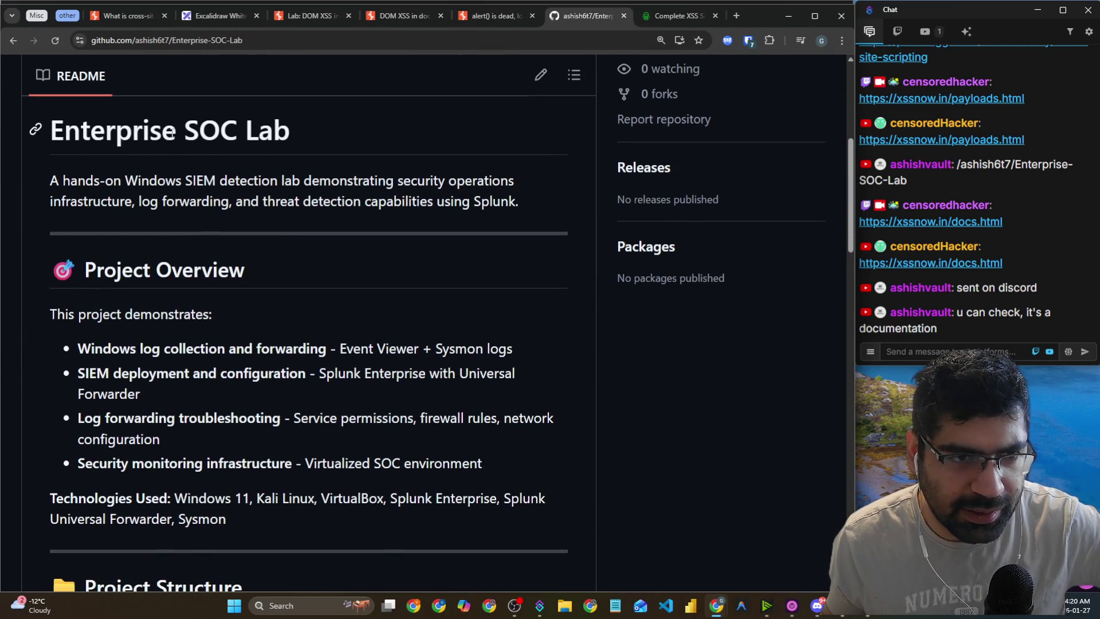
left_click_drag(274, 187, 335, 194)
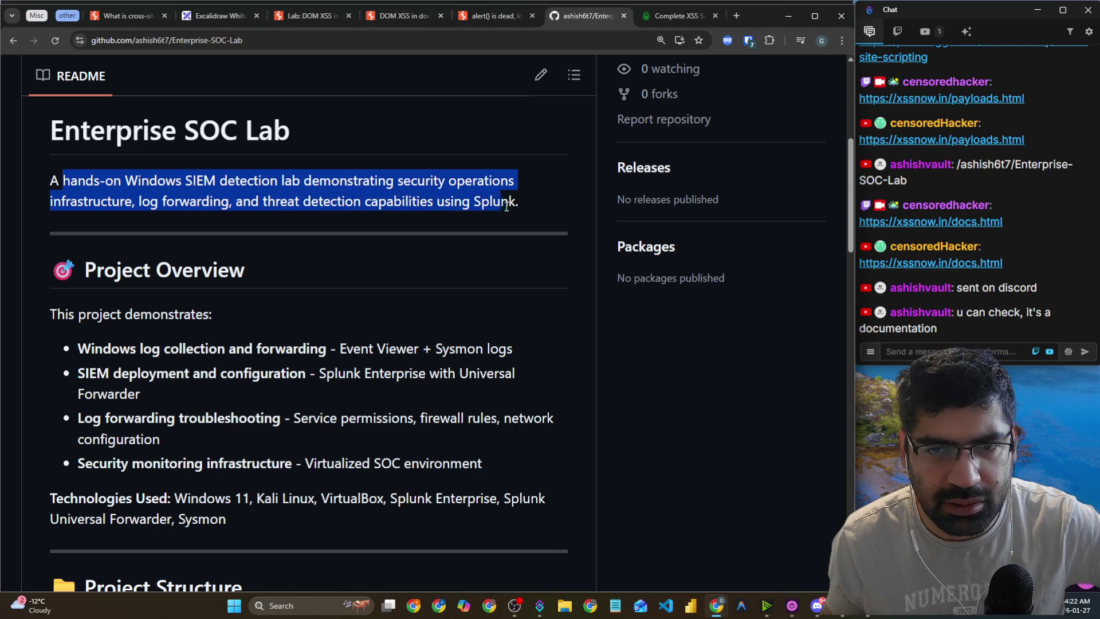
scroll(231, 237, "down", 7)
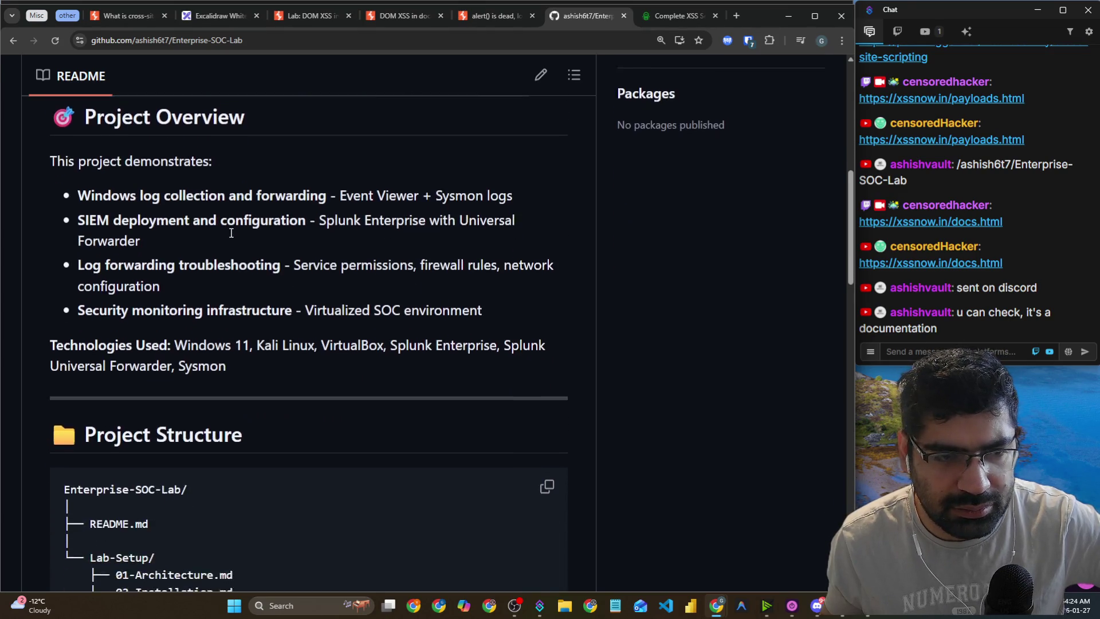
scroll(231, 234, "down", 5)
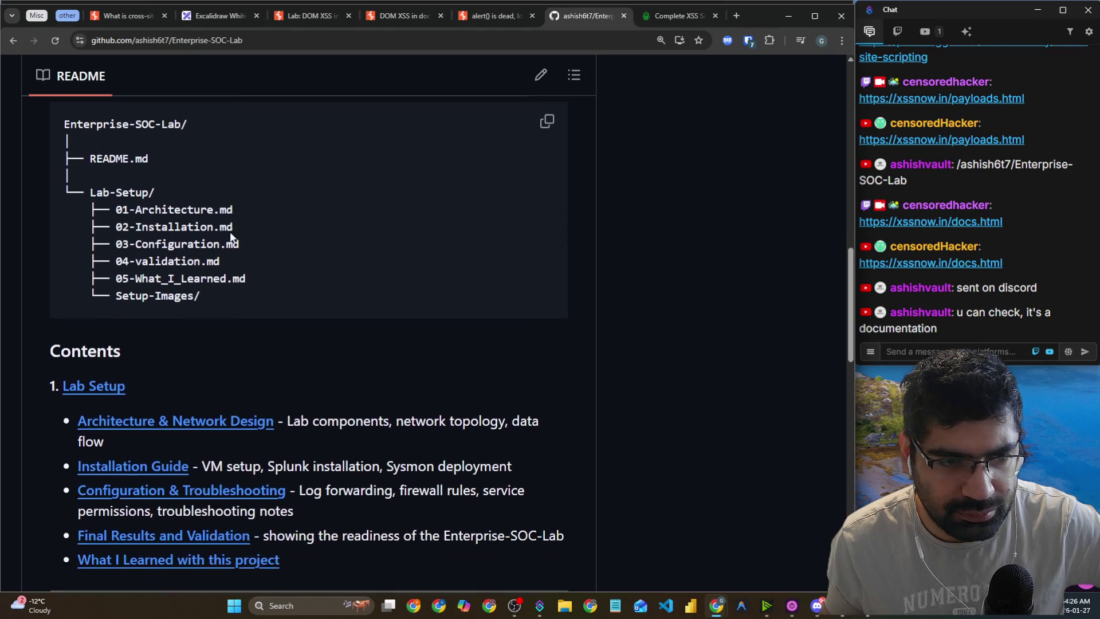
scroll(231, 237, "down", 1)
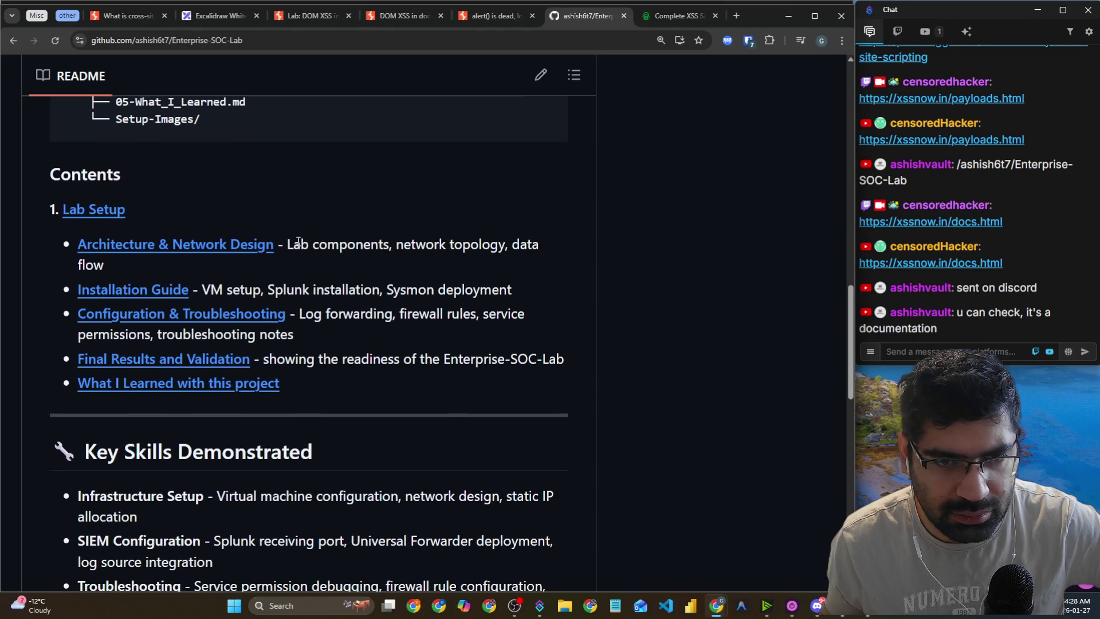
left_click_drag(298, 242, 469, 250)
scroll(342, 280, "down", 6)
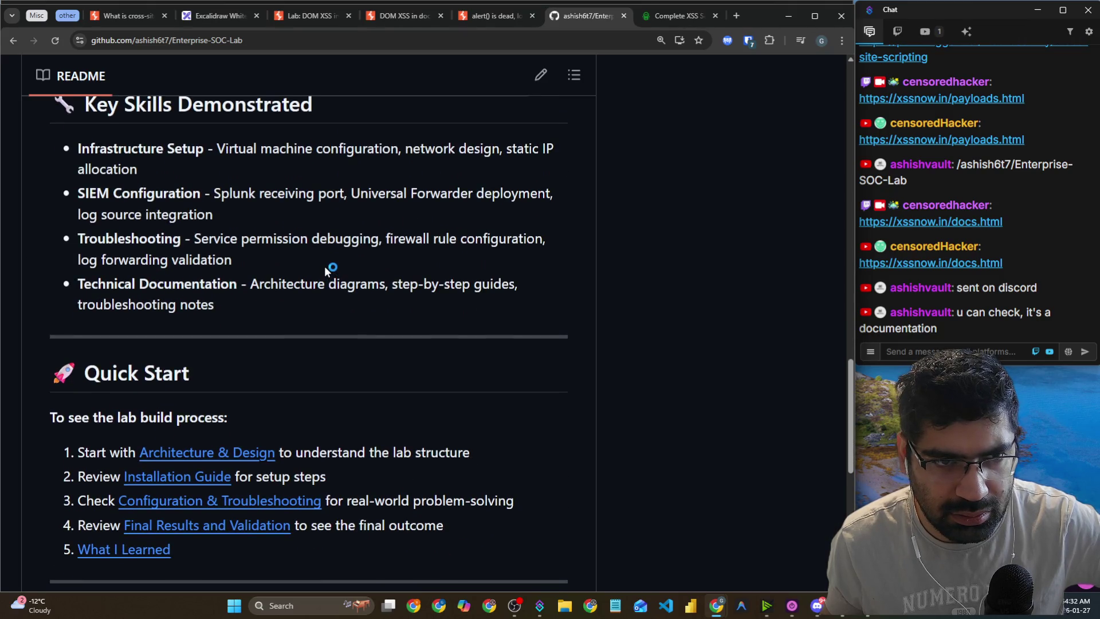
scroll(324, 266, "down", 3)
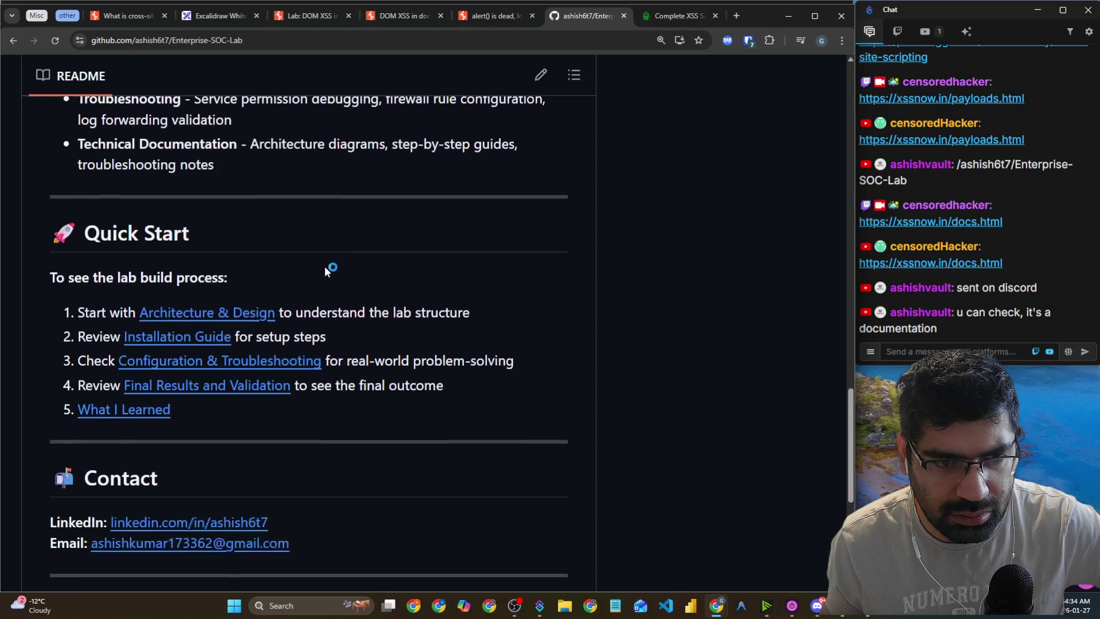
scroll(325, 266, "down", 4)
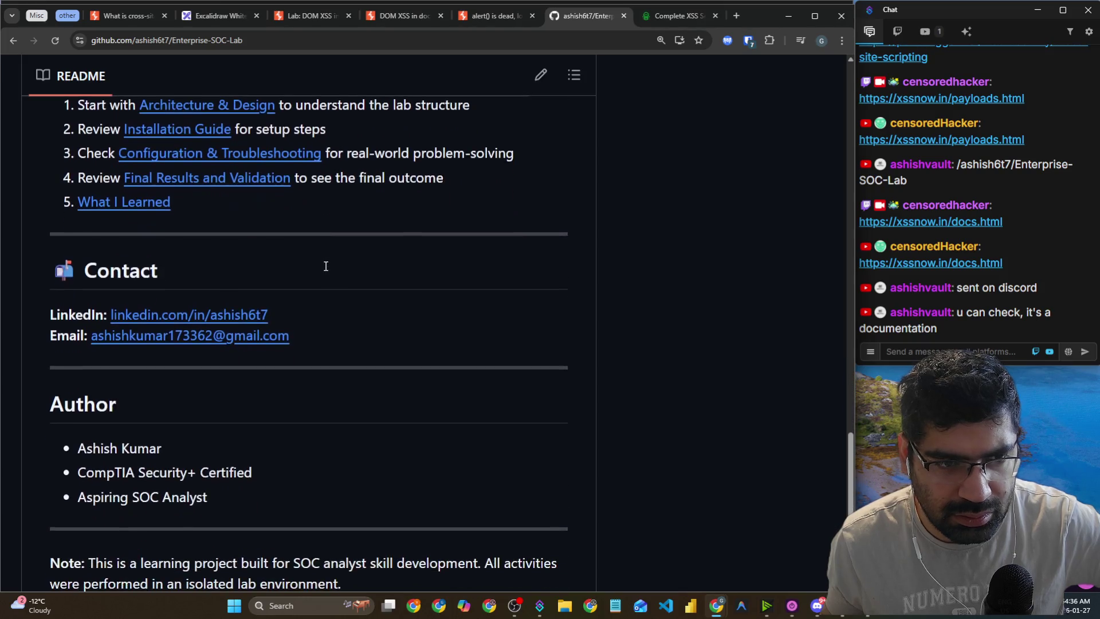
scroll(325, 265, "down", 2)
Highlight the Author section, certifications and learning-project note, then return to the page top.
mouse_move(226, 335)
left_mouse_down()
mouse_move(150, 311)
mouse_move(61, 257)
left_mouse_up()
left_click(282, 281)
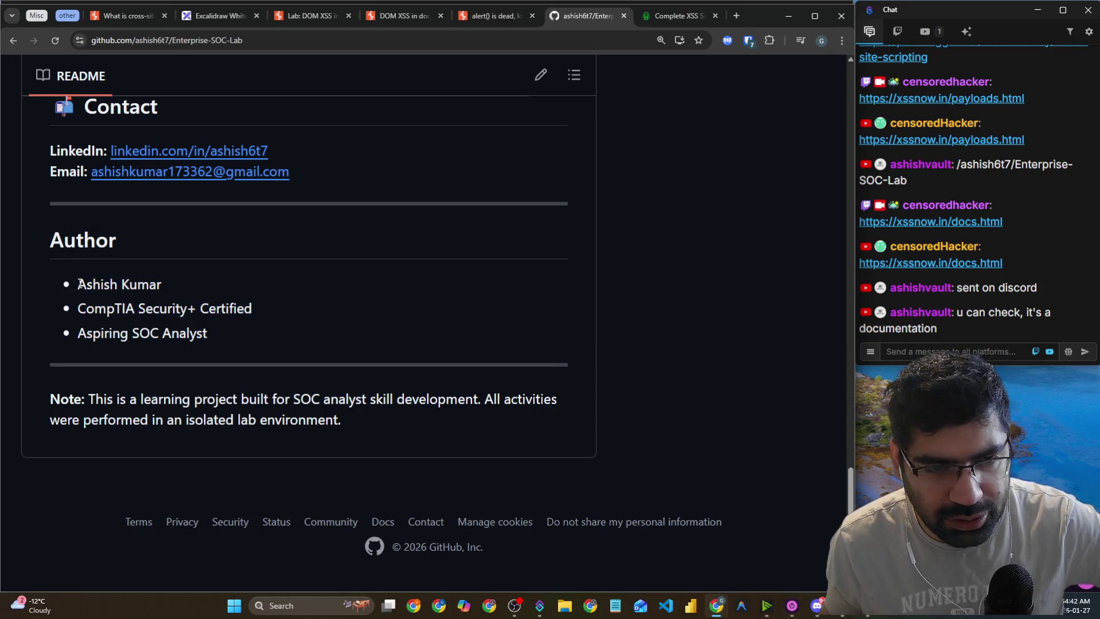
left_click_drag(114, 311, 218, 335)
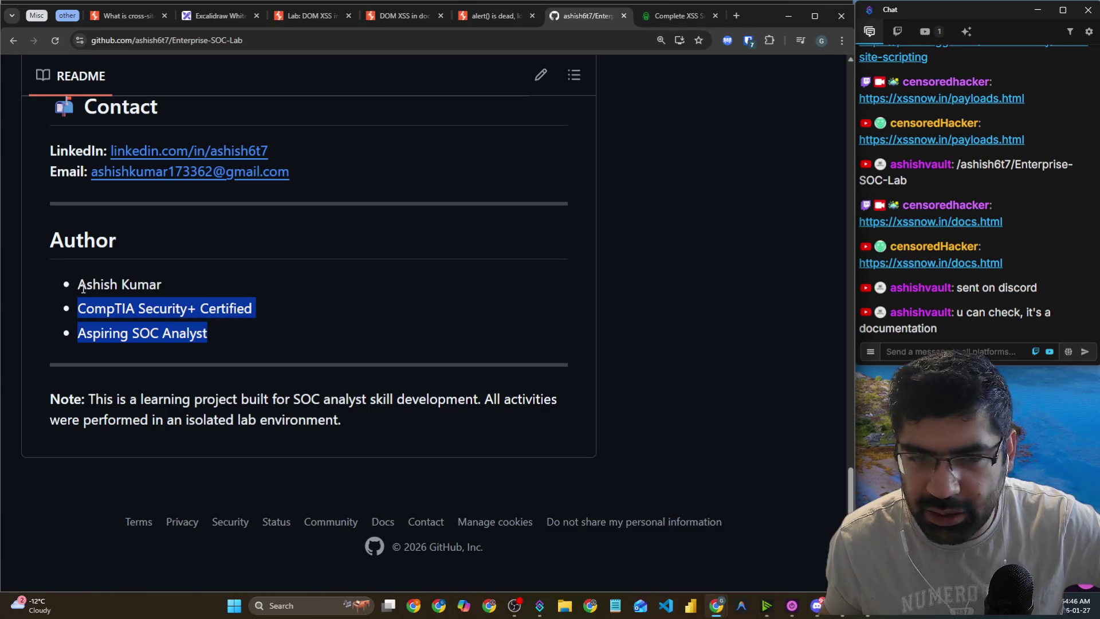
left_click_drag(66, 249, 225, 329)
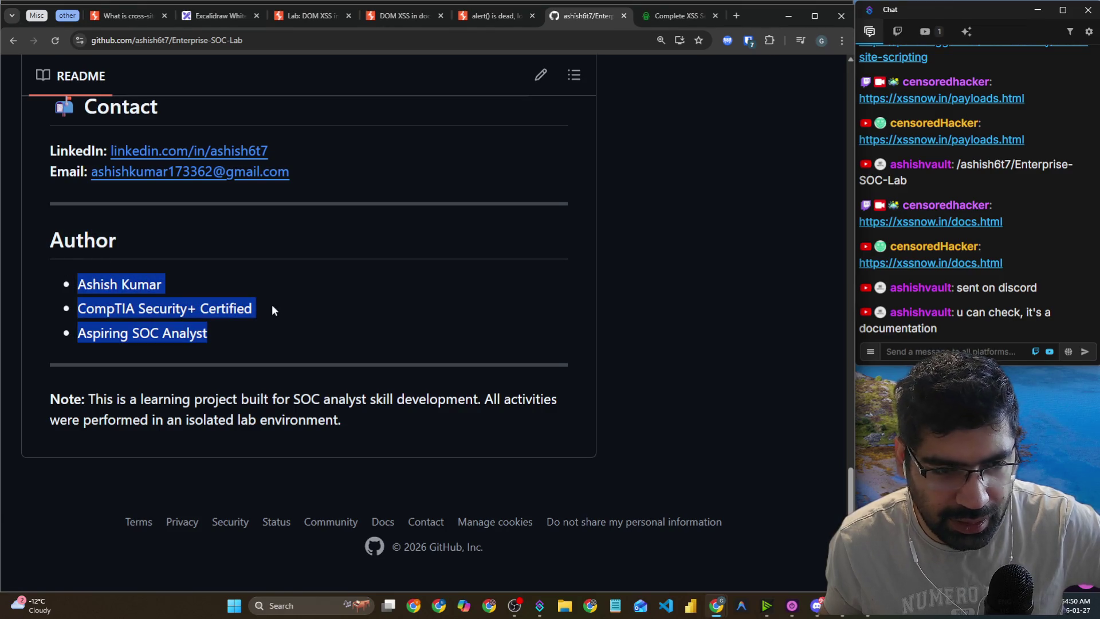
mouse_move(140, 400)
left_mouse_down()
mouse_move(342, 404)
mouse_move(389, 421)
left_mouse_up()
scroll(389, 417, "up", 4)
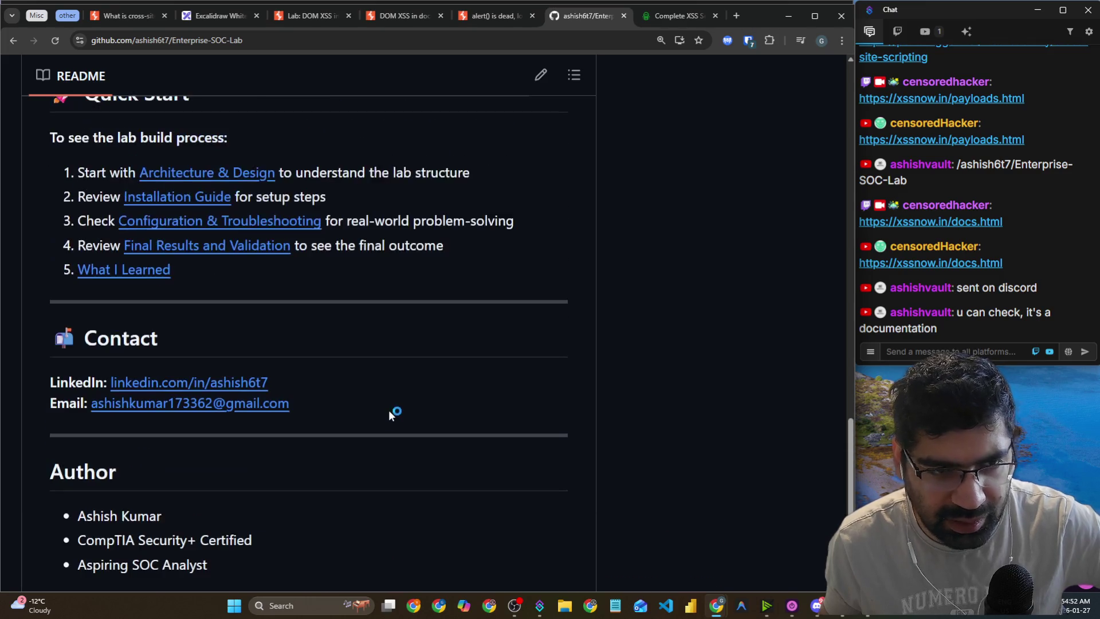
scroll(385, 408, "up", 4)
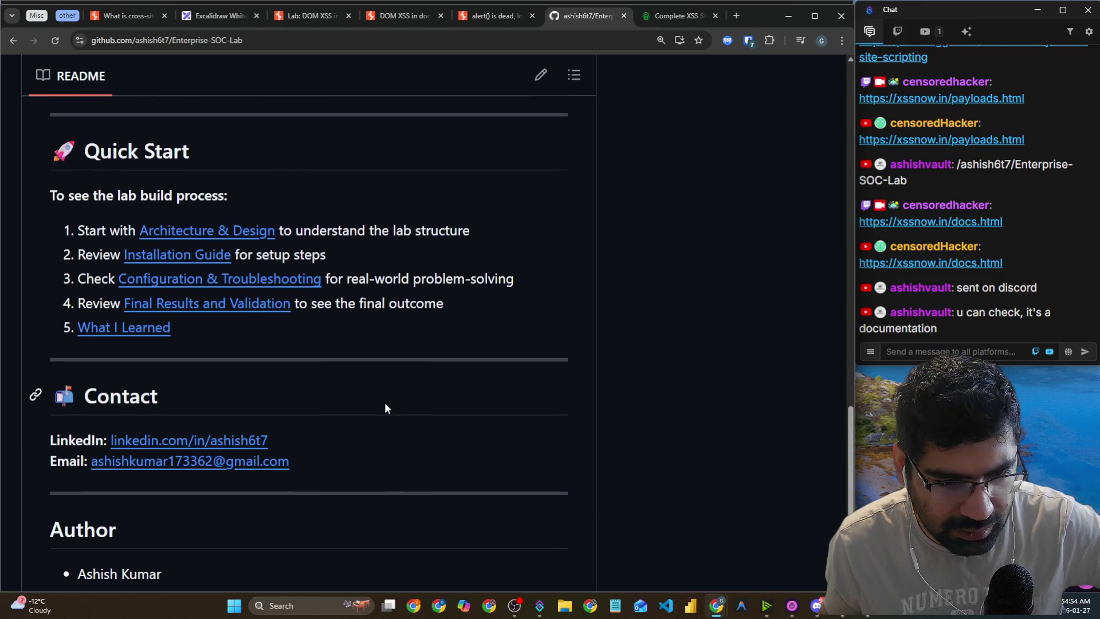
scroll(386, 404, "up", 18)
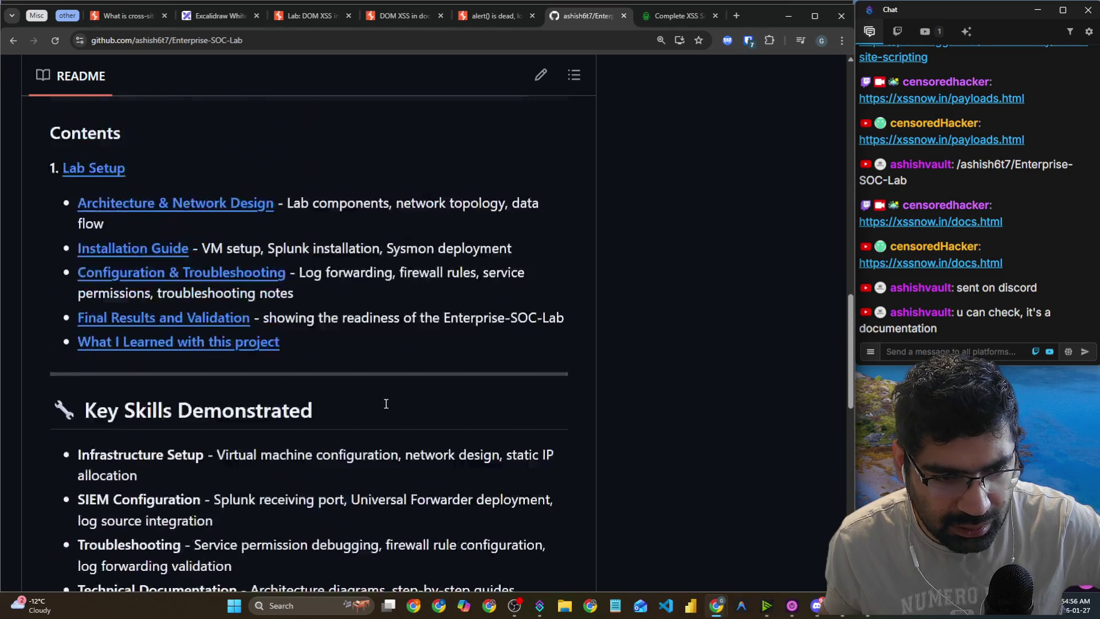
scroll(386, 404, "up", 7)
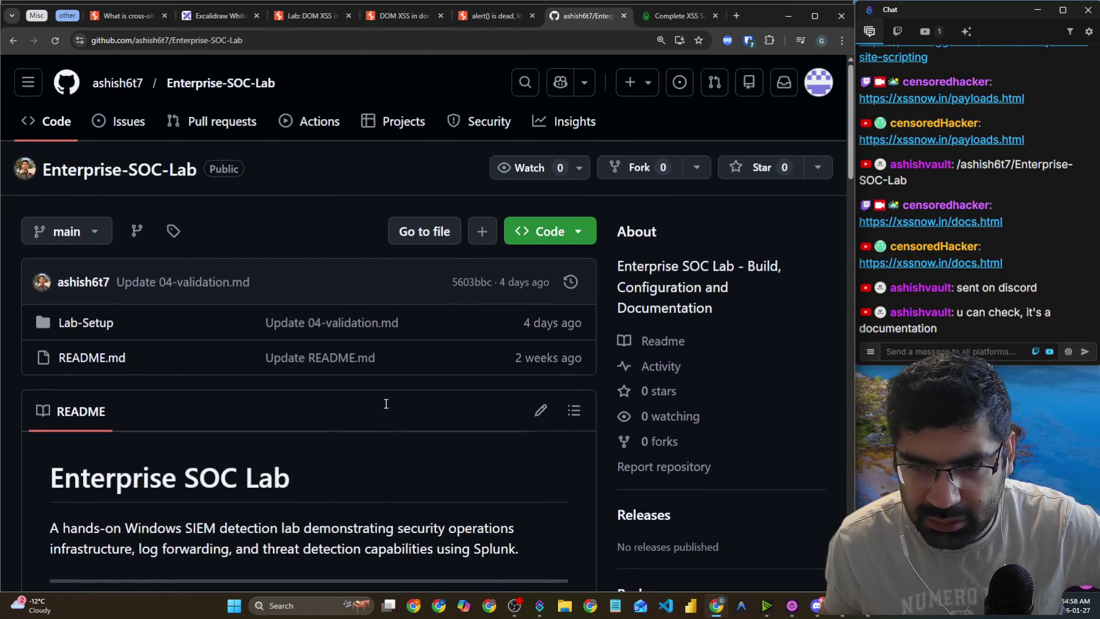
Open the Lab-Setup folder from the Enterprise-SOC-Lab repository root.
left_click(95, 322)
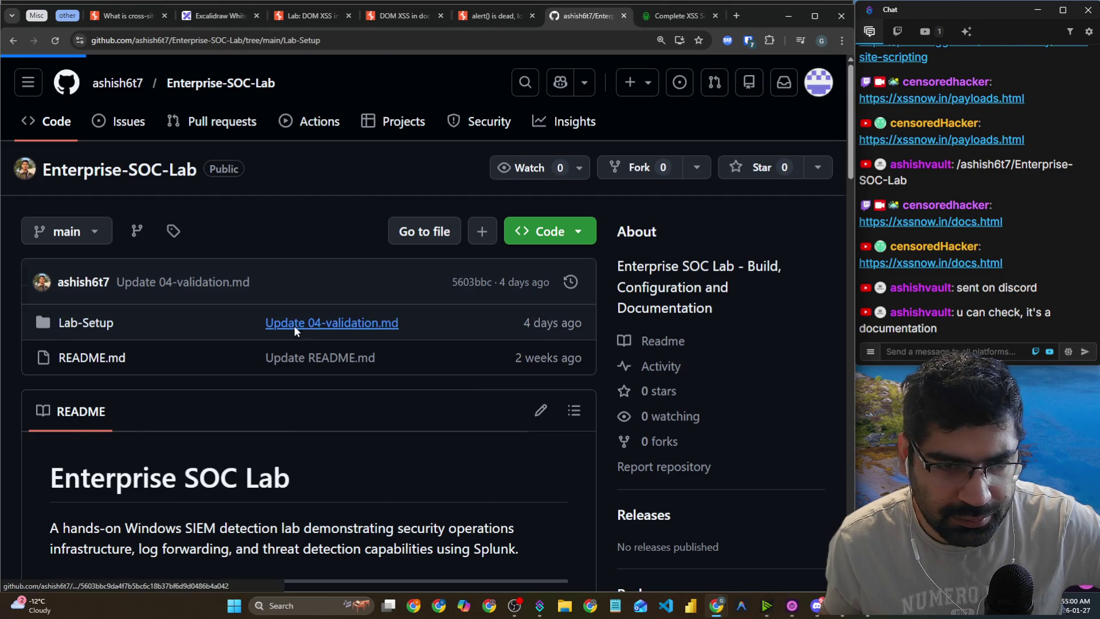
scroll(288, 318, "down", 1)
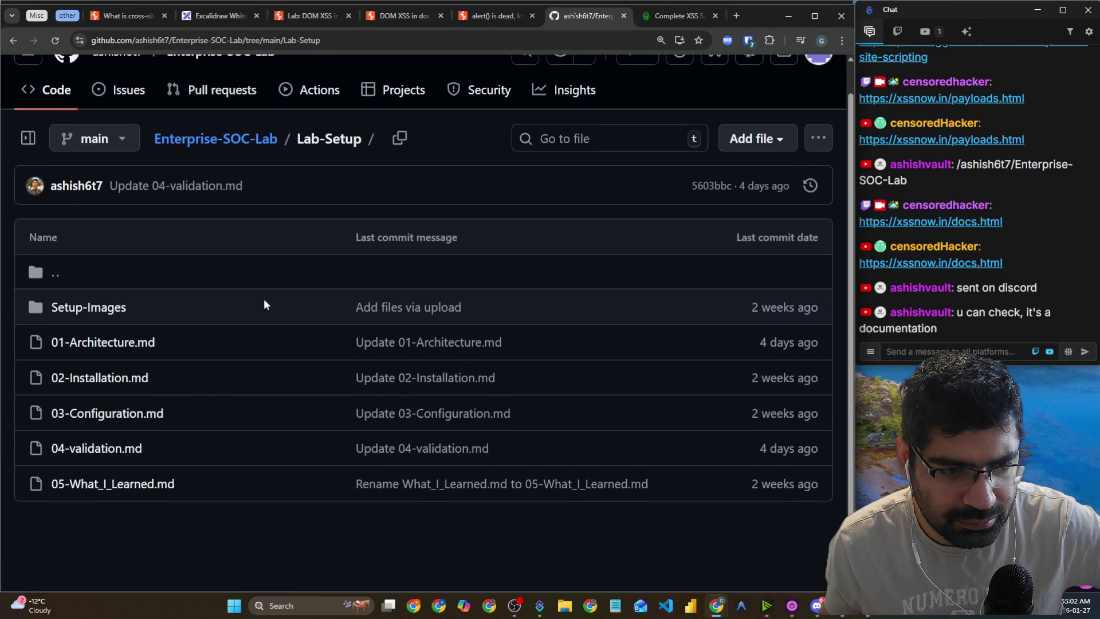
left_click(10, 43)
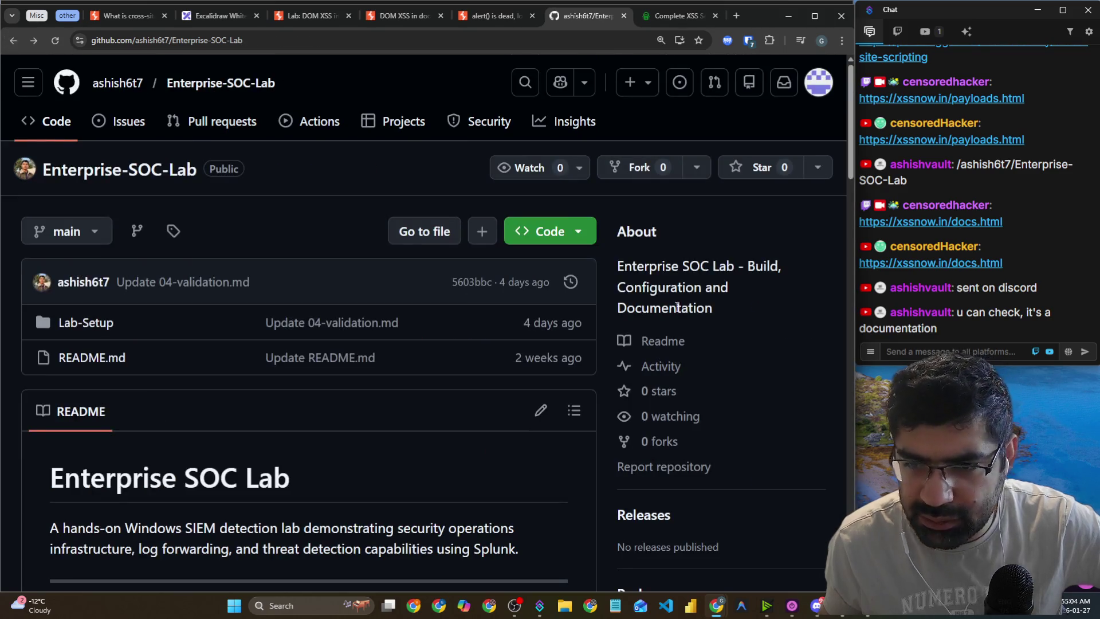
left_click(64, 330)
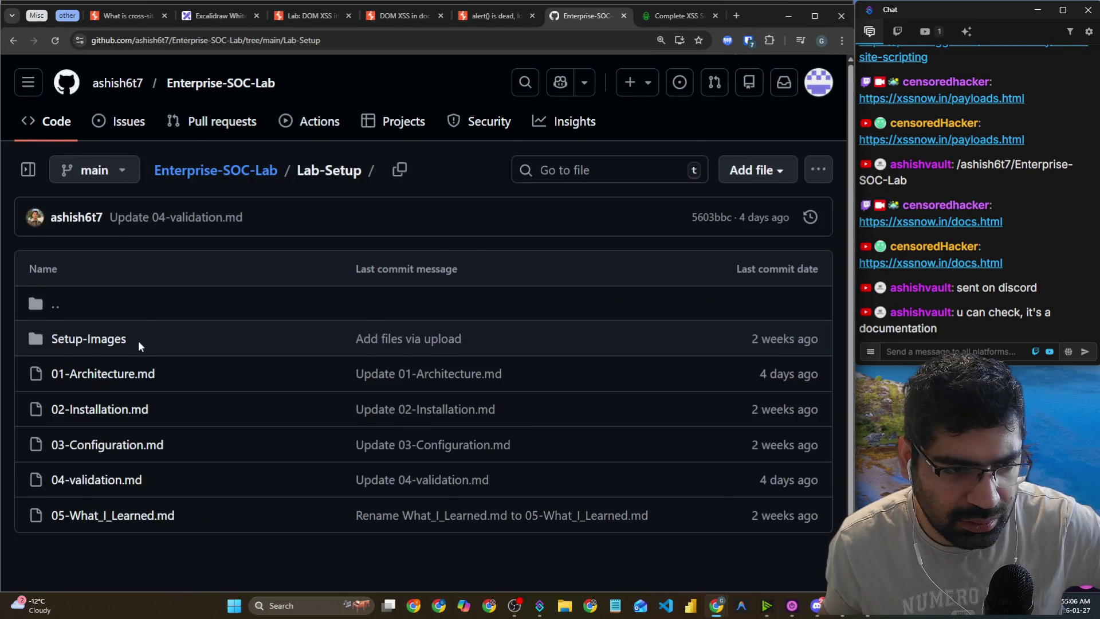
Read 01-Architecture.md's network diagram and data flow down to the Installation Guide link.
scroll(139, 340, "down", 1)
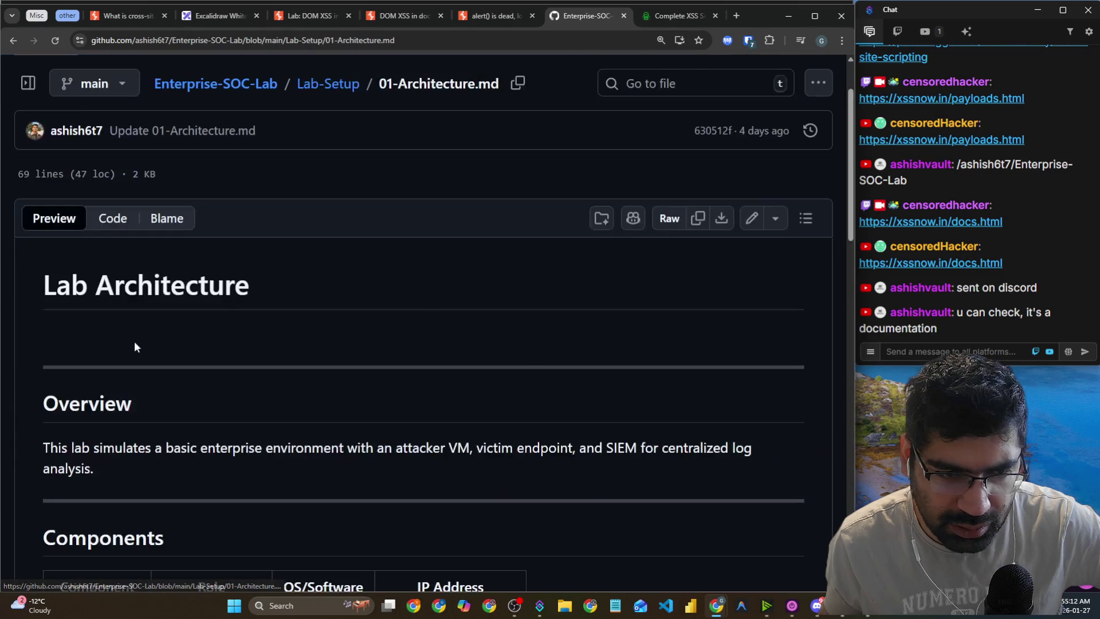
scroll(135, 347, "down", 5)
scroll(135, 348, "up", 5)
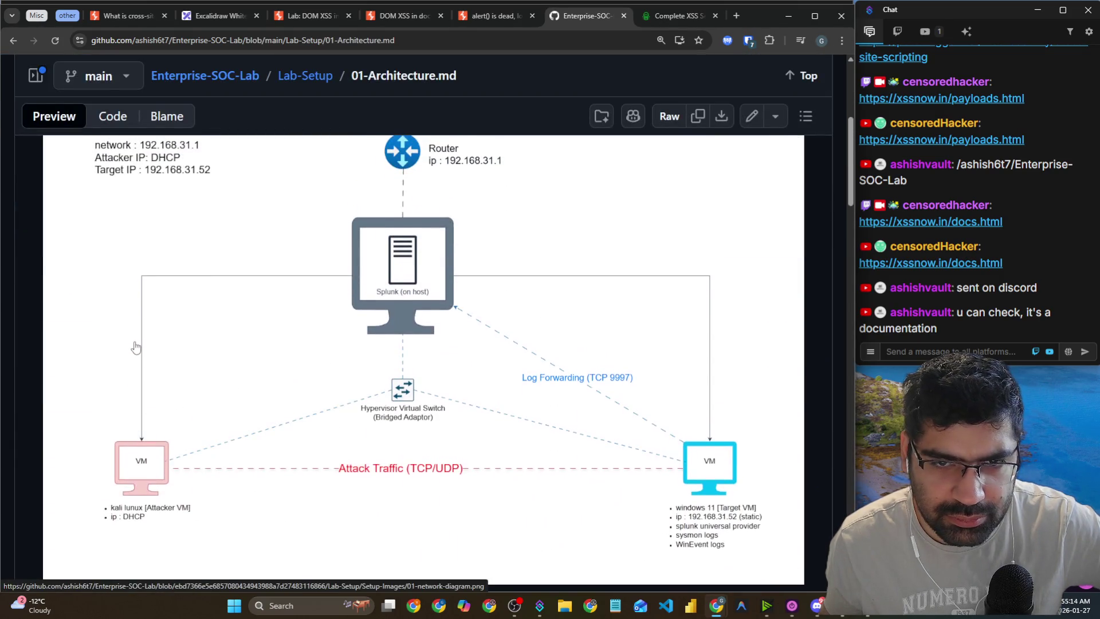
scroll(135, 347, "down", 10)
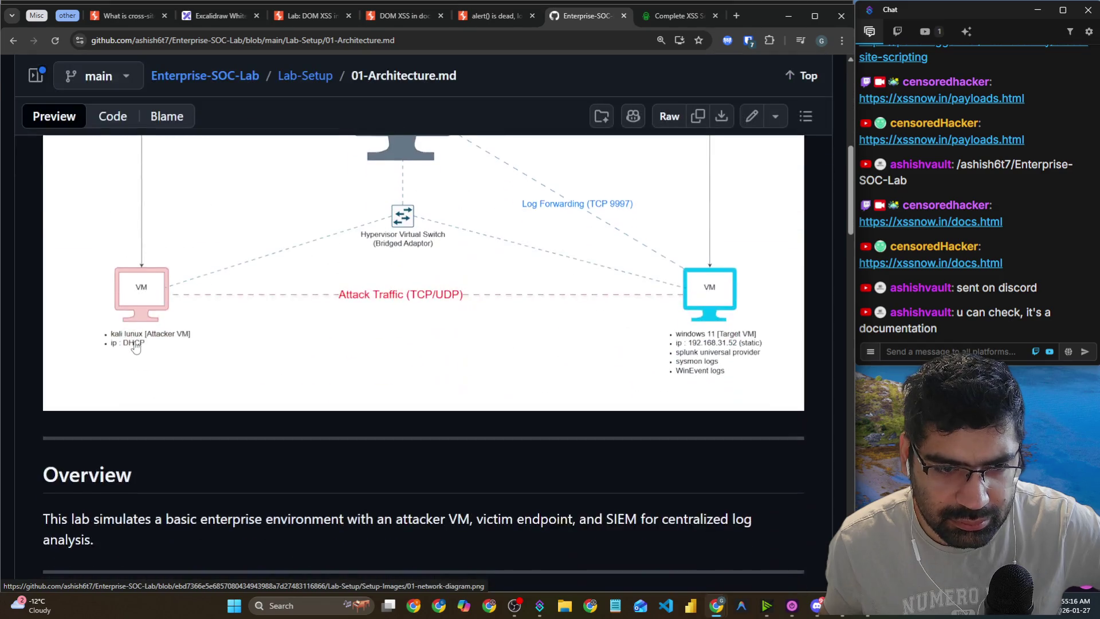
scroll(135, 347, "down", 15)
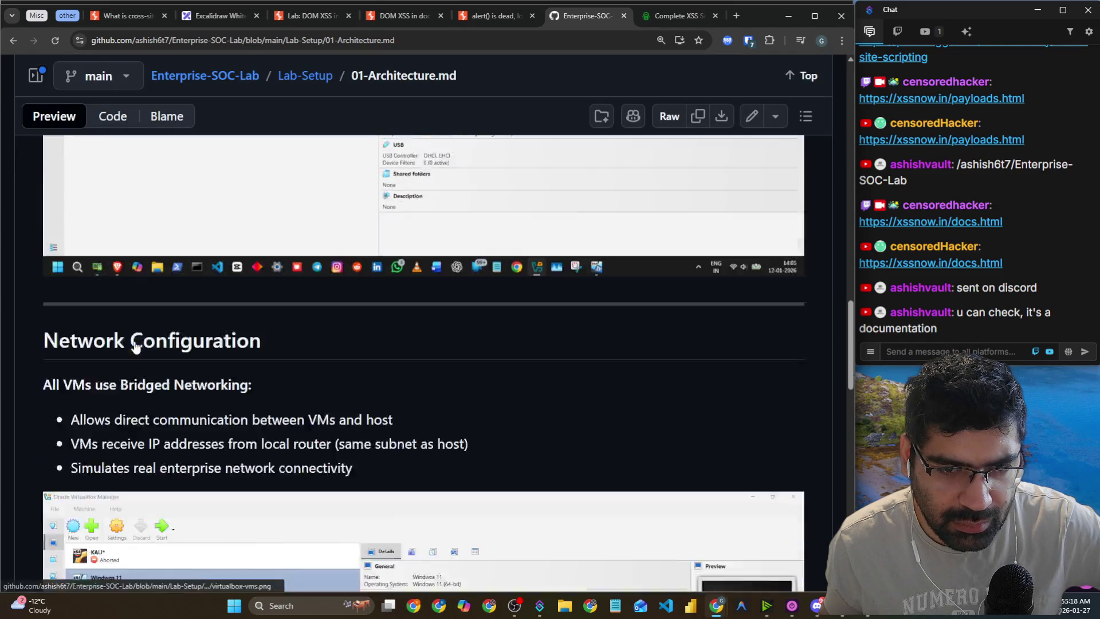
scroll(135, 347, "down", 7)
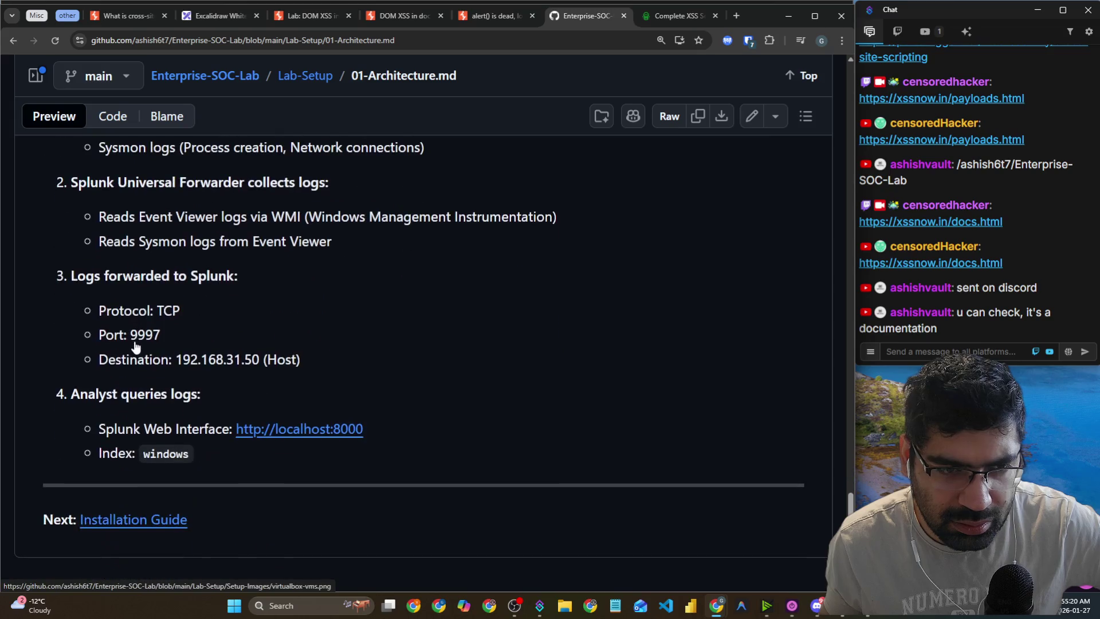
Open 02-Installation.md from the Lab-Setup listing and read through it.
left_click(16, 47)
left_click(86, 380)
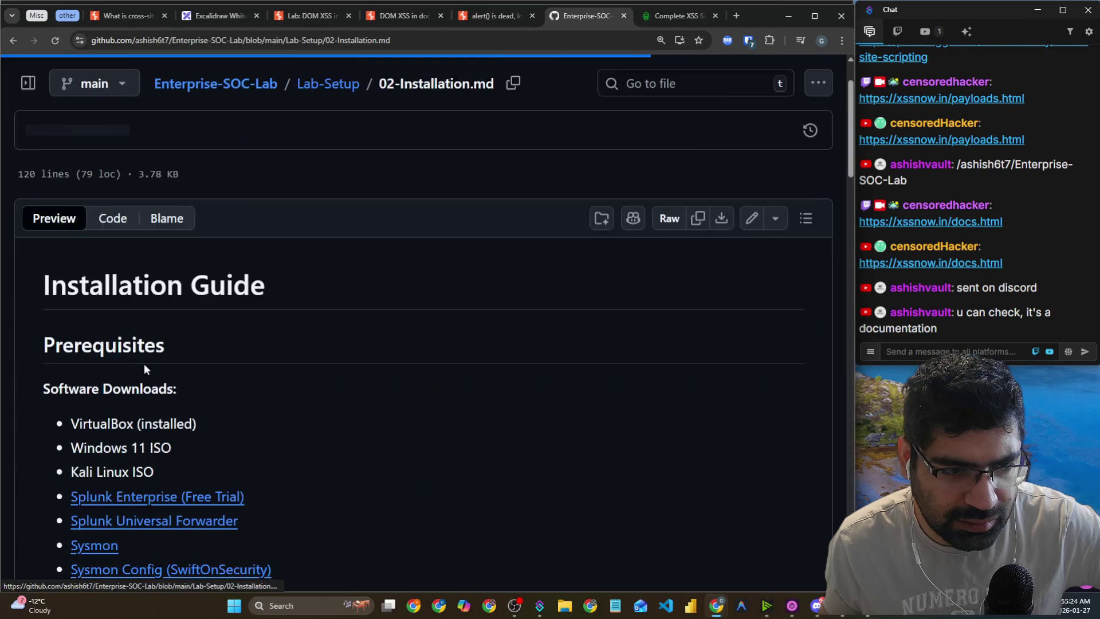
scroll(145, 362, "down", 10)
scroll(146, 362, "down", 15)
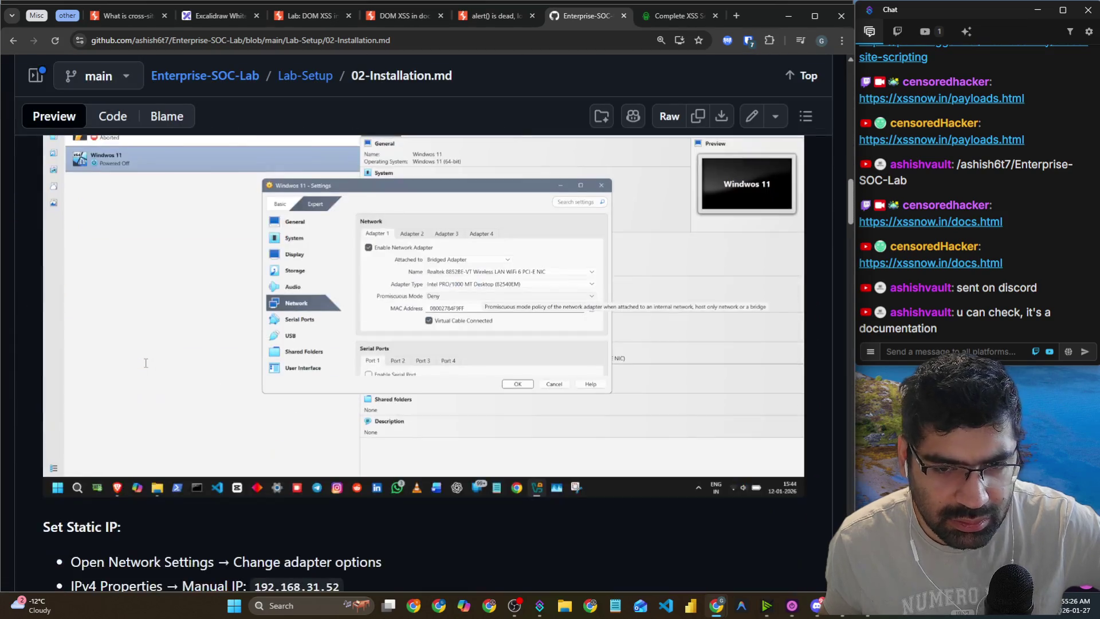
scroll(144, 367, "down", 15)
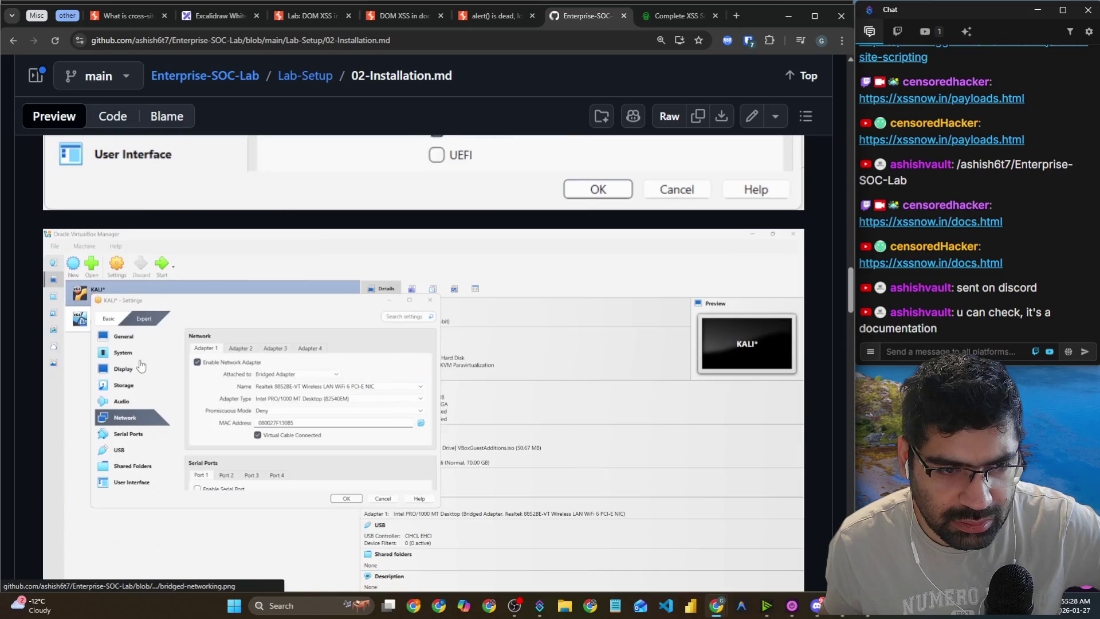
scroll(141, 366, "down", 15)
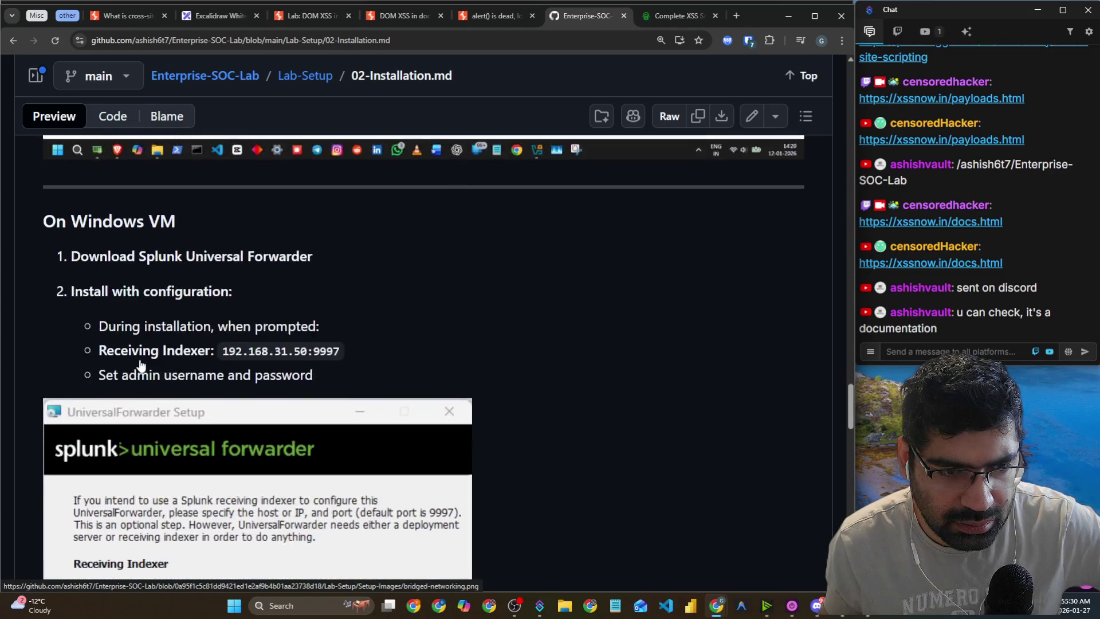
scroll(141, 365, "down", 7)
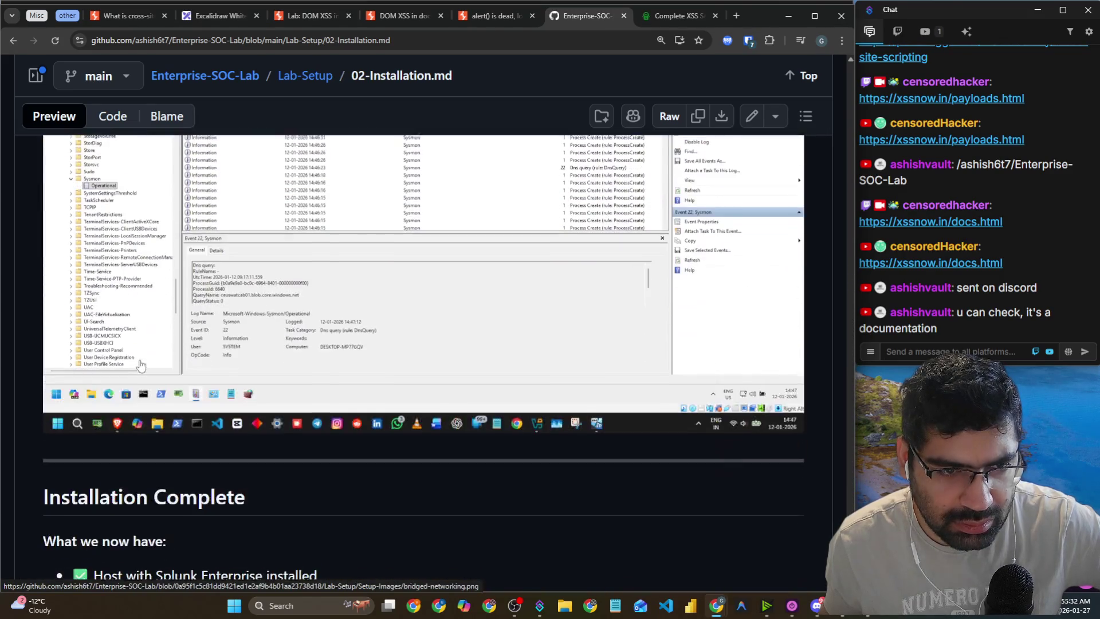
Read 03-Configuration.md down to the troubleshooting lesson and Lab Validation link, then go back.
left_click(16, 43)
left_click(74, 413)
scroll(76, 417, "down", 20)
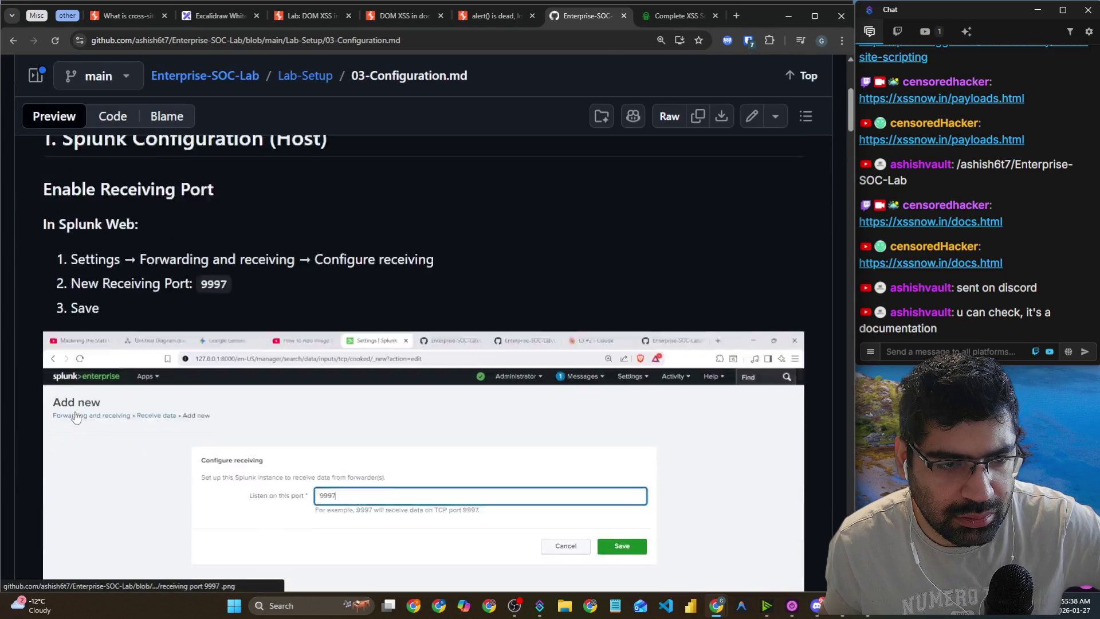
scroll(75, 406, "down", 20)
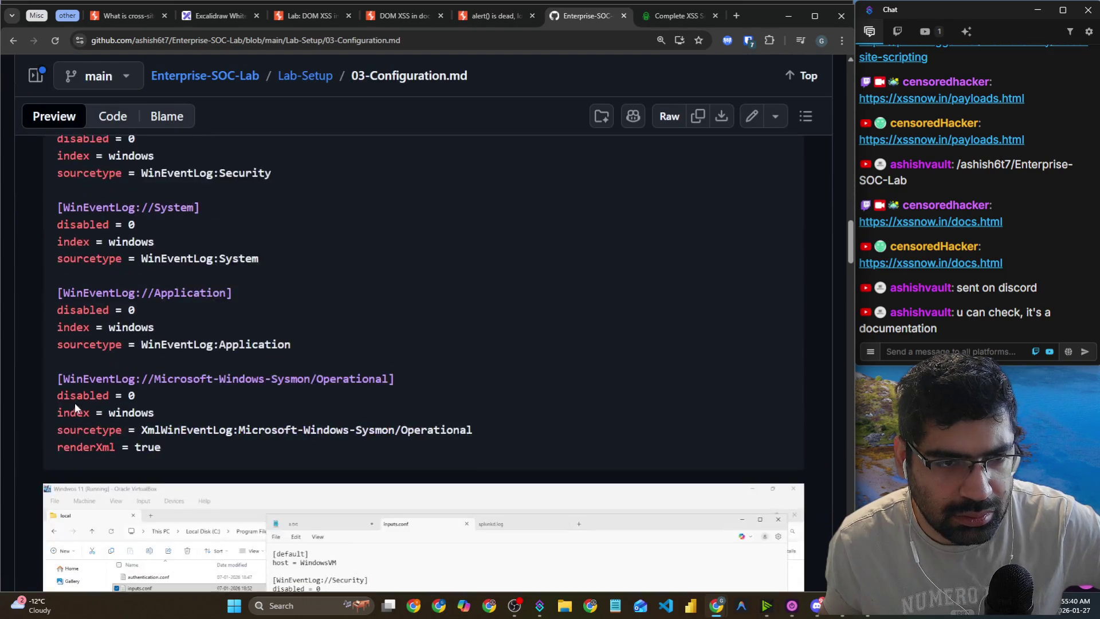
scroll(75, 407, "down", 20)
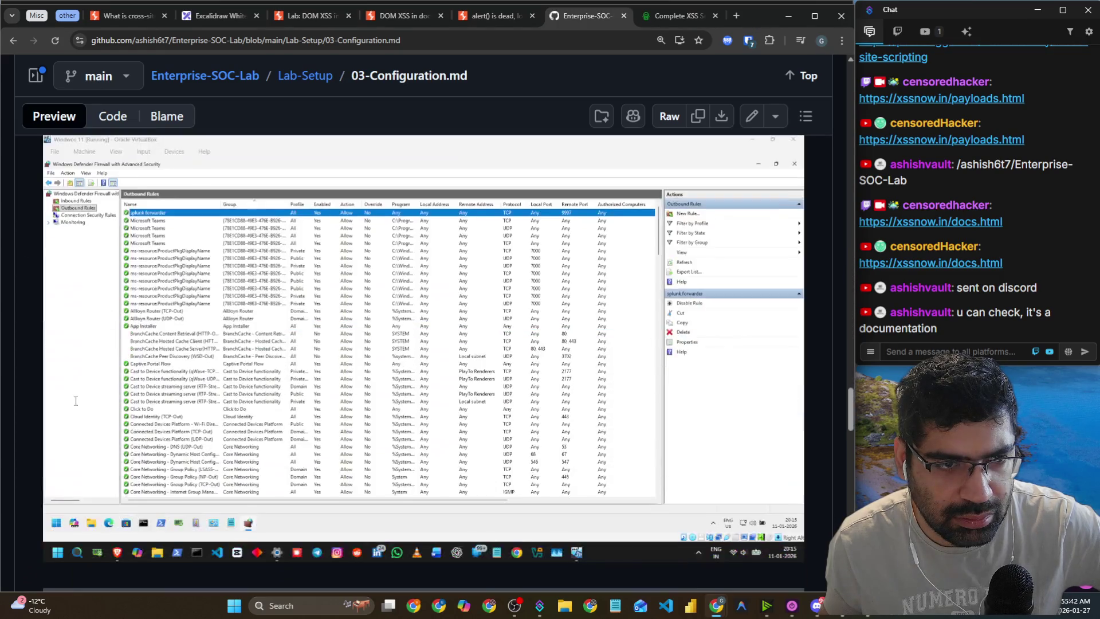
scroll(75, 401, "down", 10)
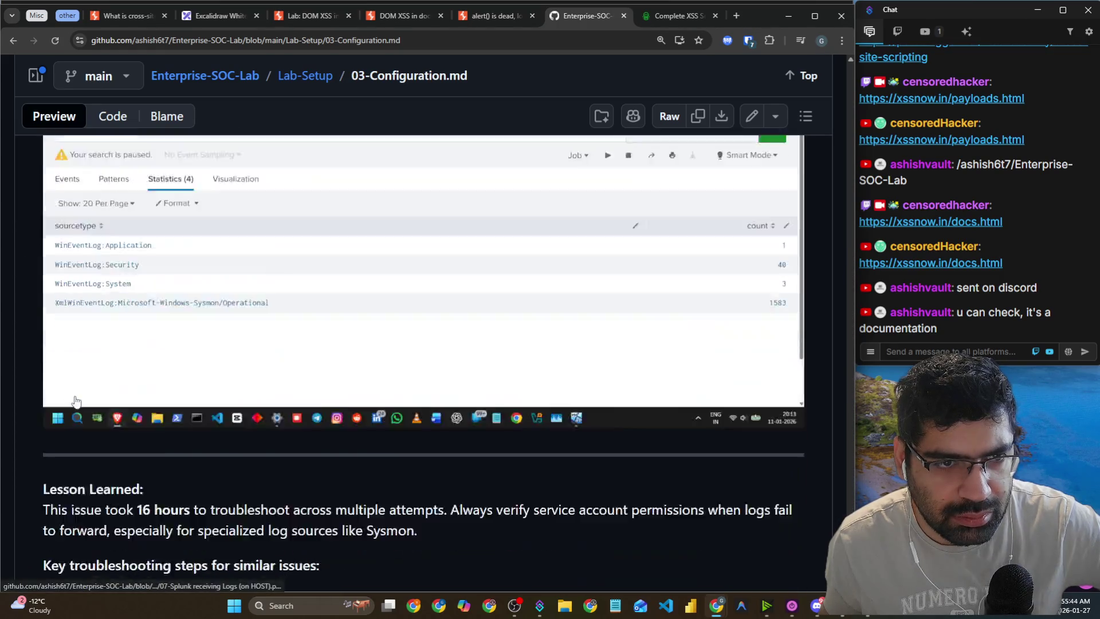
left_click(13, 40)
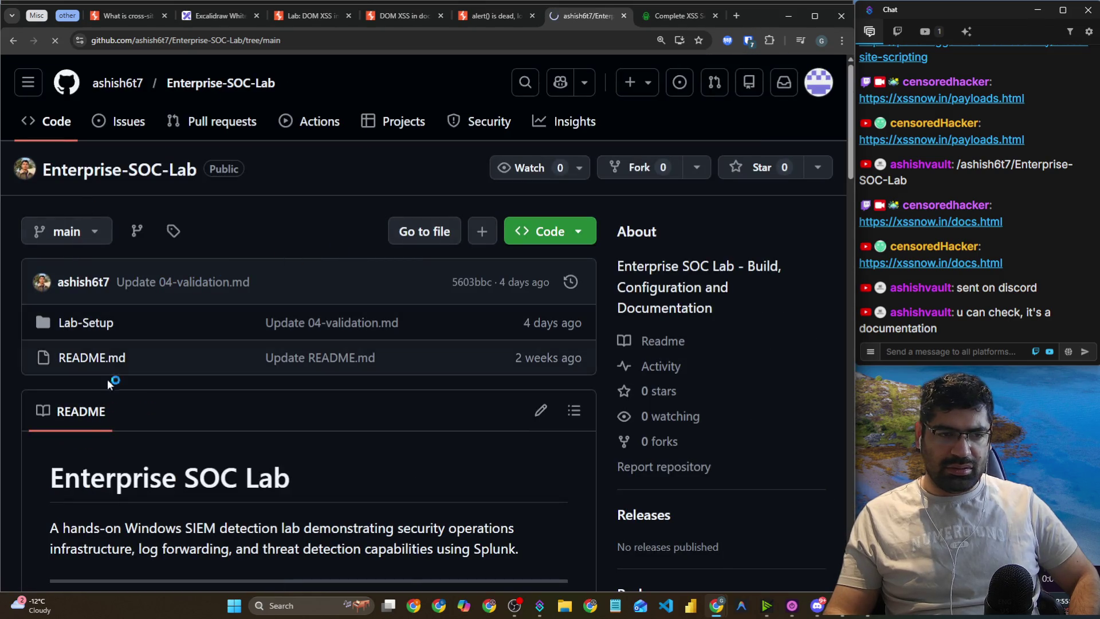
Open the Commits list filtered to the latest commit's author on Enterprise-SOC-Lab.
left_click(83, 281)
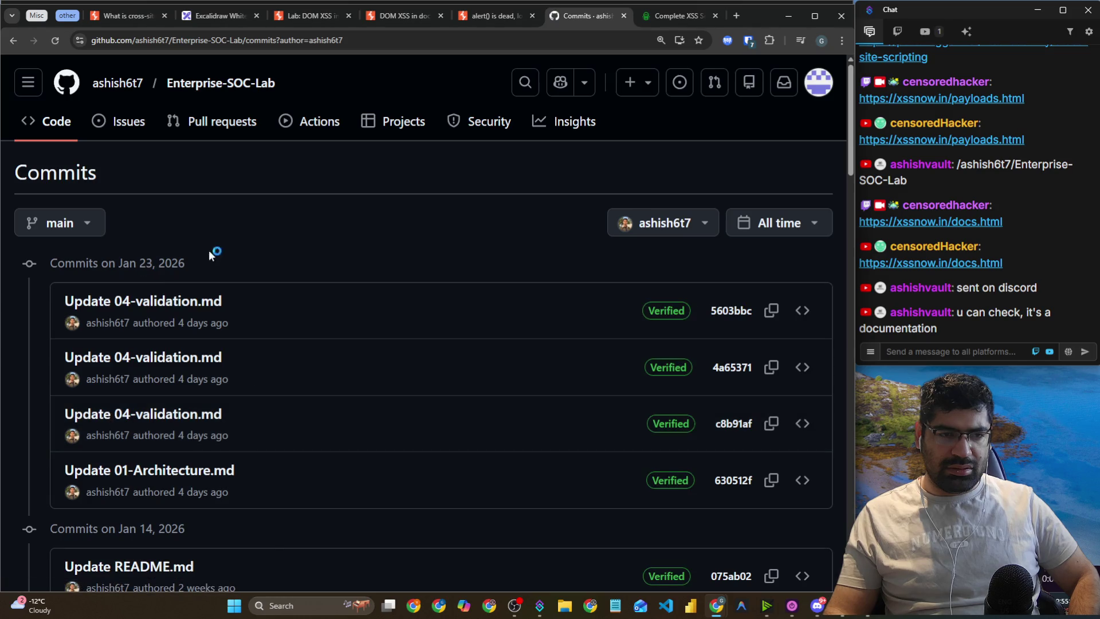